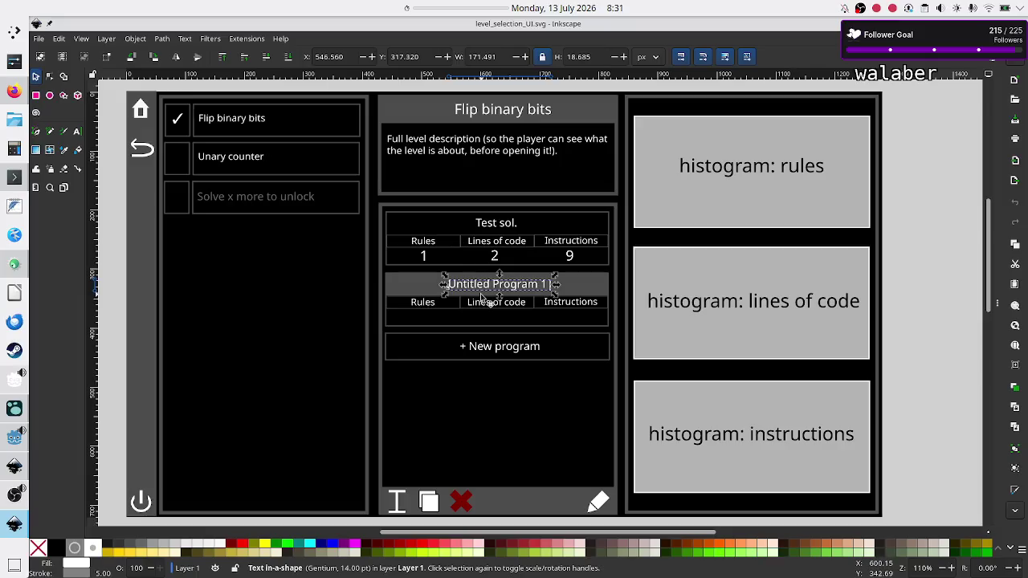
Select the Test sol. title, the Rules, Lines of code and Instructions headers, and values 1, 2, 9
click(495, 227)
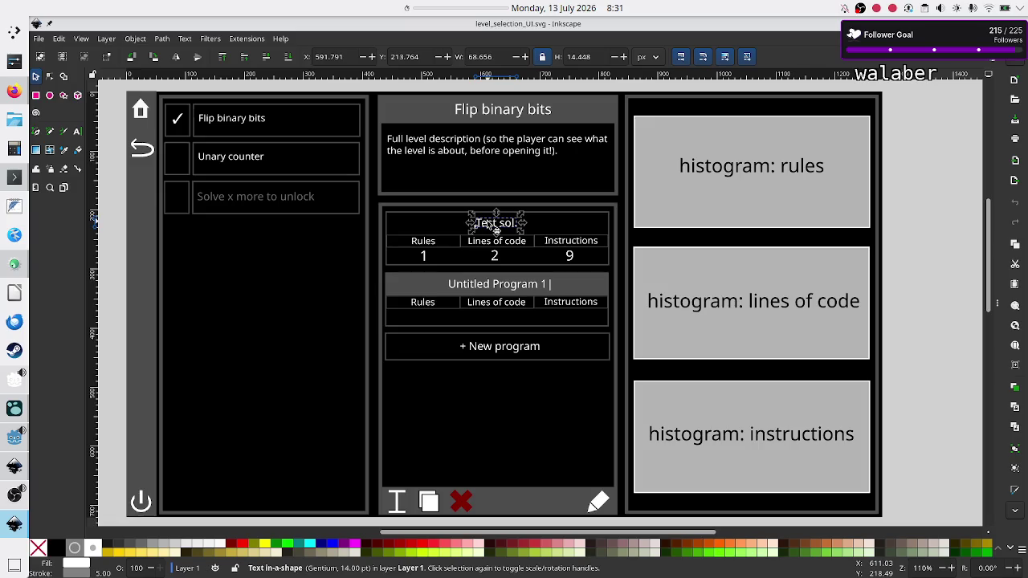
shift+click(434, 244)
shift+click(518, 249)
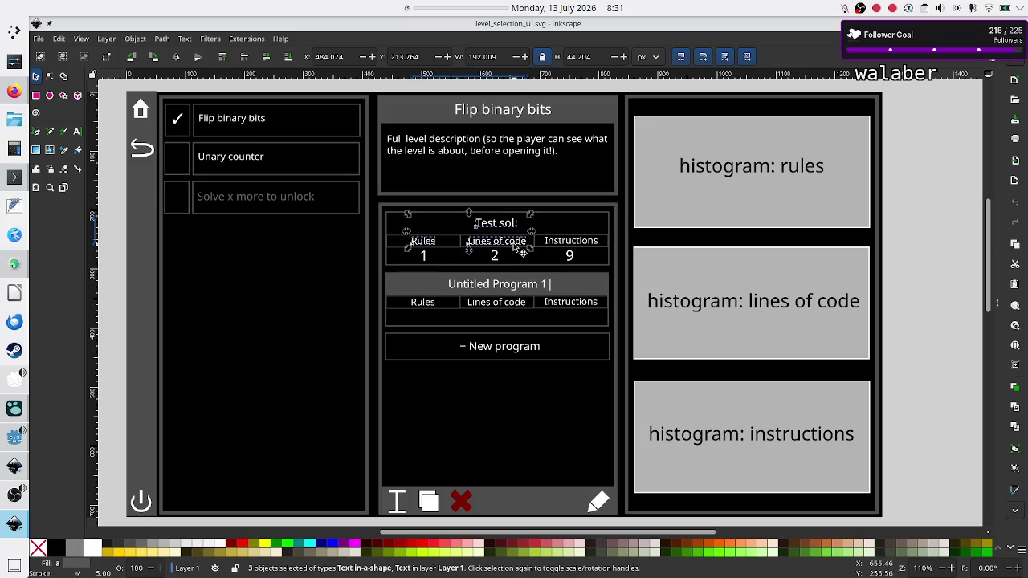
shift+click(564, 244)
shift+click(570, 256)
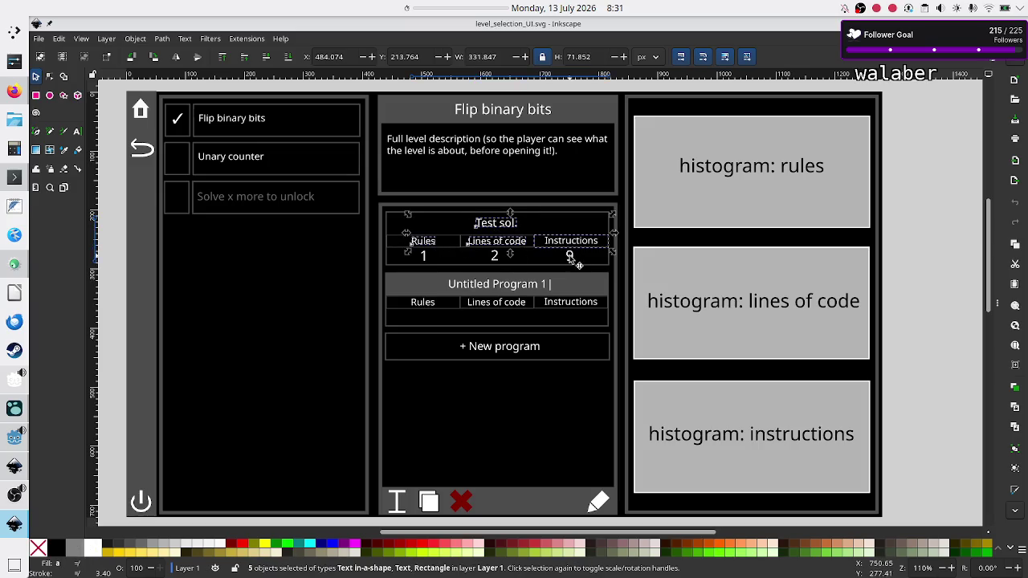
shift+click(493, 255)
shift+click(424, 256)
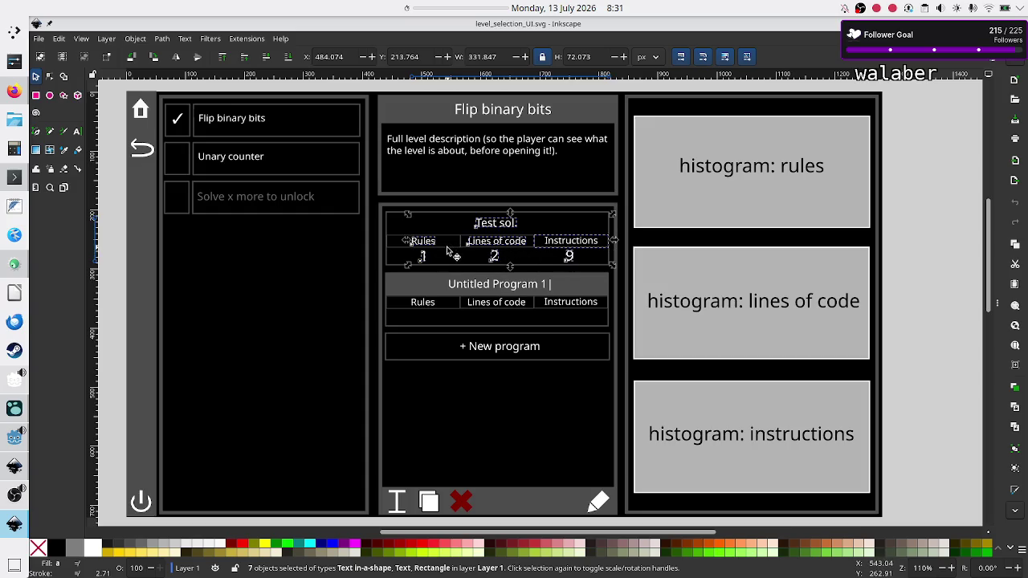
Add the header boxes and the card's outline box to the selection, then copy the whole card
shift+click(447, 247)
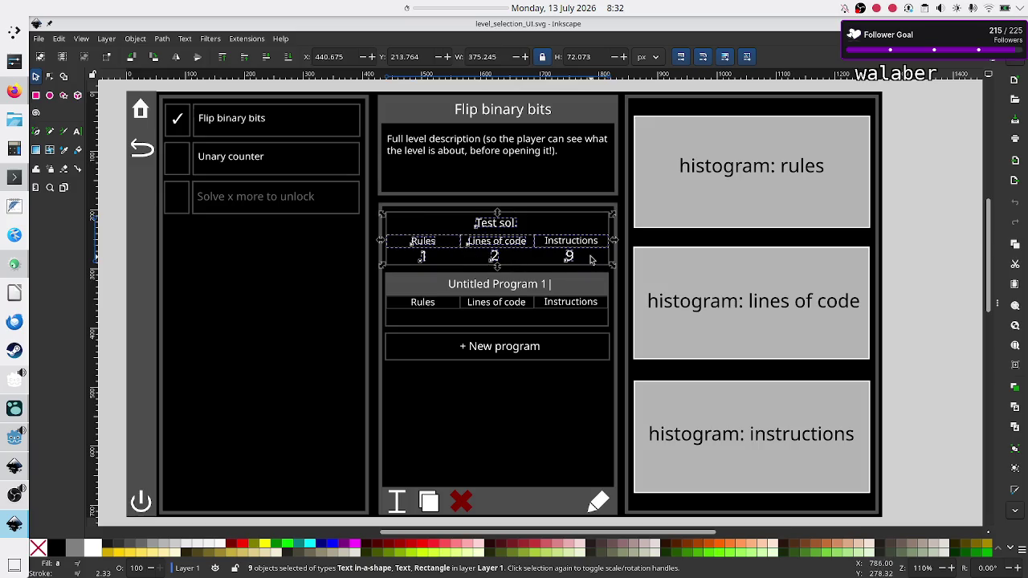
shift+click(543, 251)
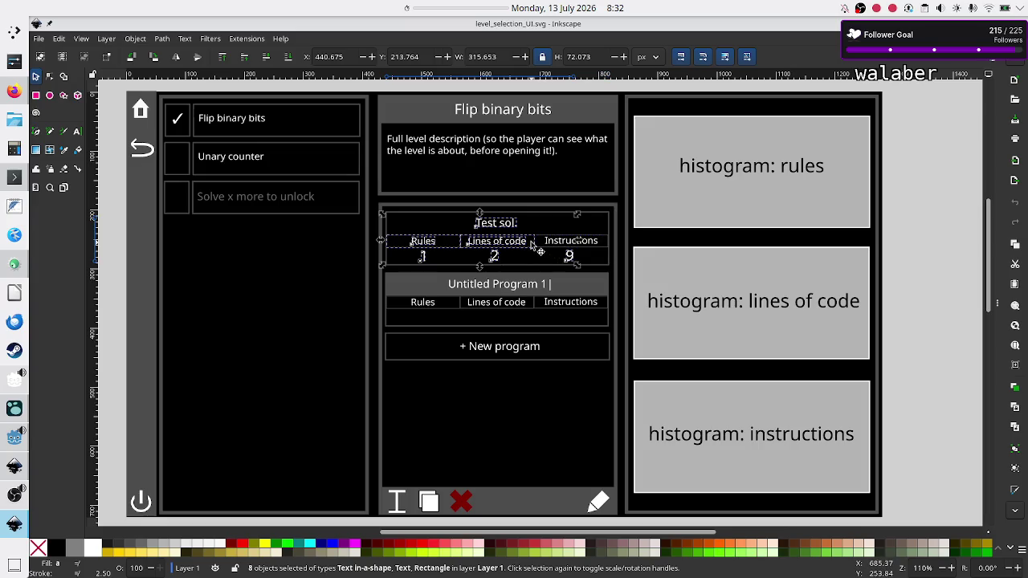
shift+click(543, 252)
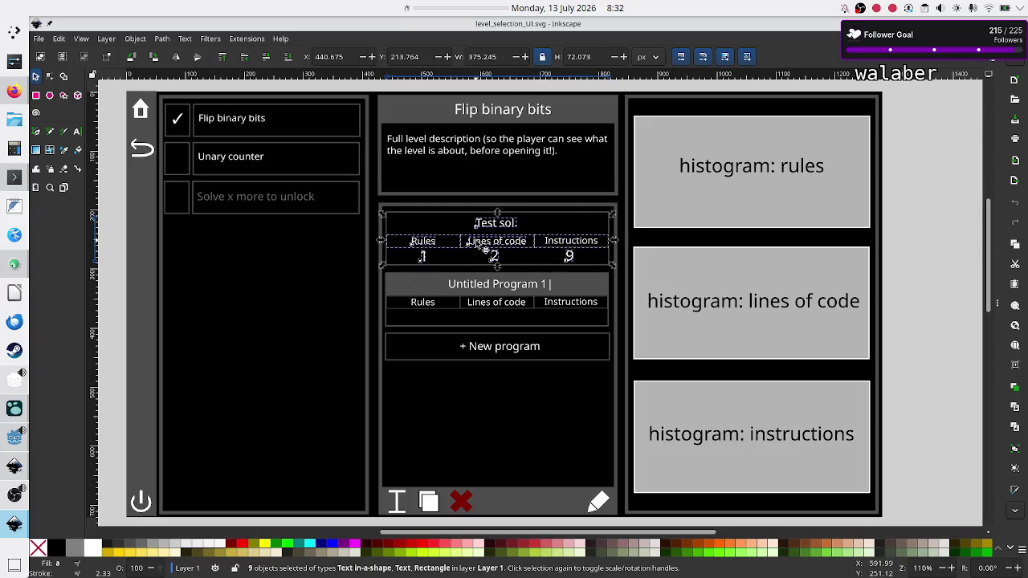
shift+click(540, 250)
shift+click(542, 249)
shift+click(556, 243)
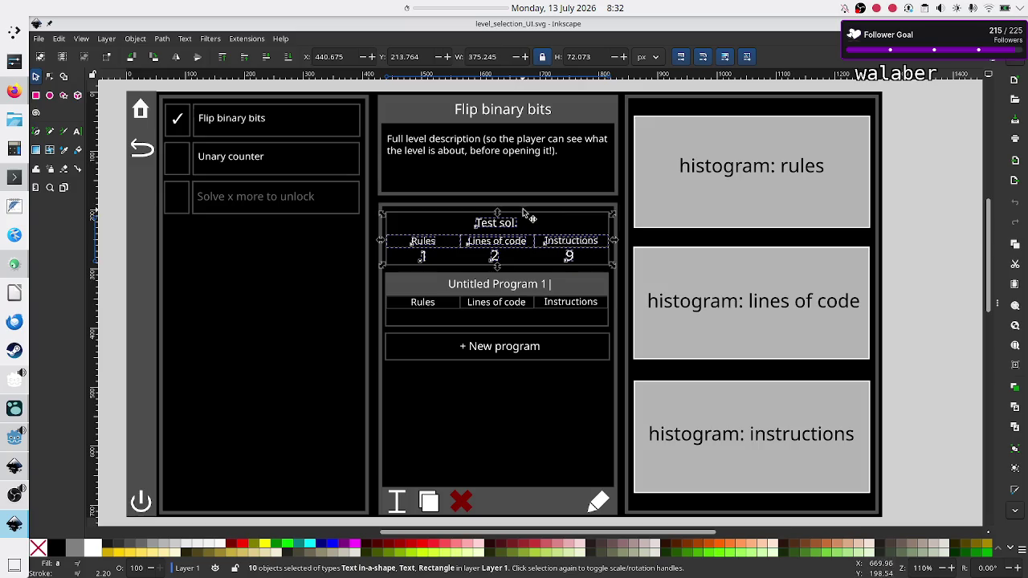
shift+click(532, 215)
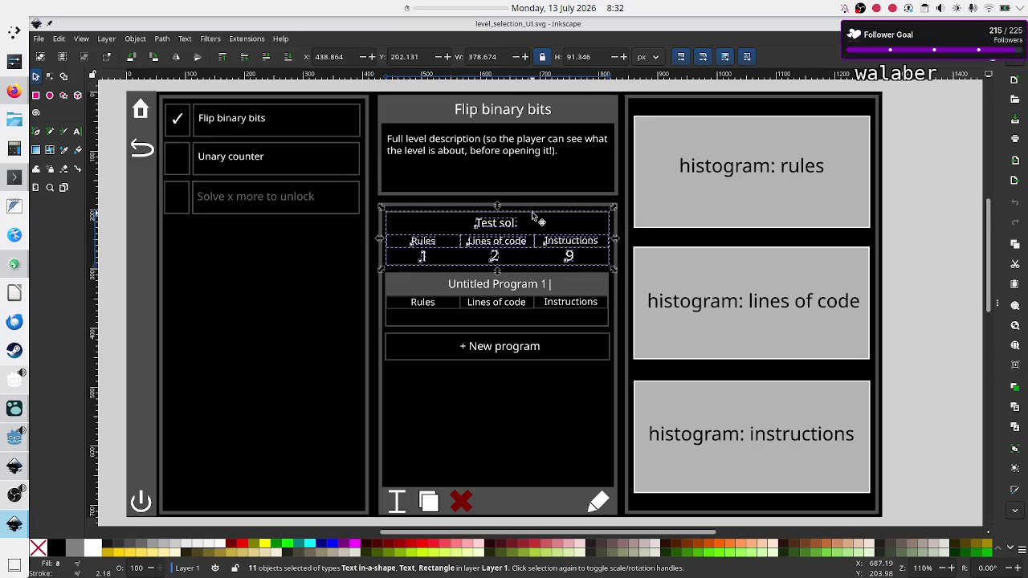
key(ctrl+c)
Paste a copy of the card beneath + New program and shift its Test sol. title left
key(ctrl+v)
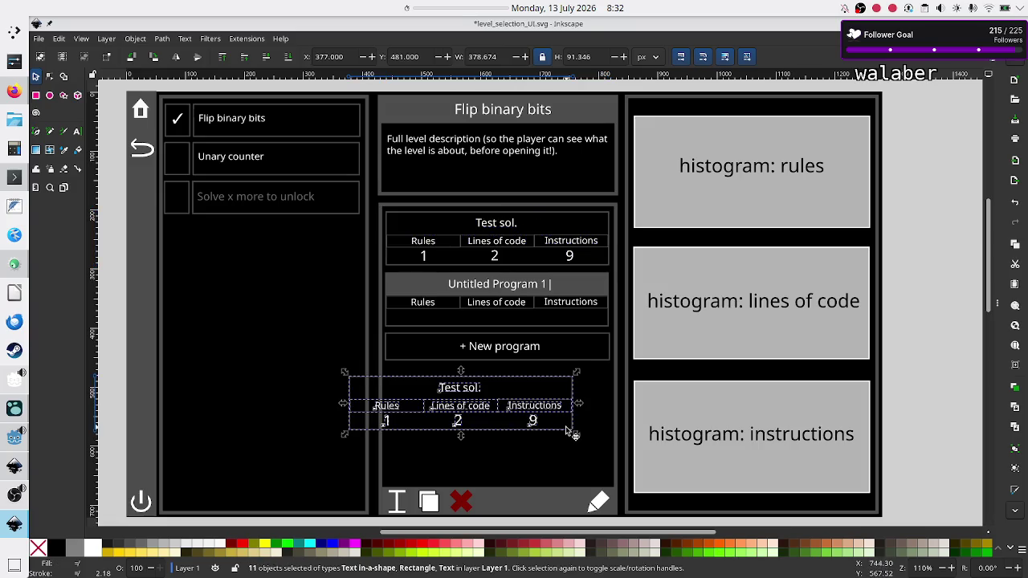
drag(500, 382, 538, 374)
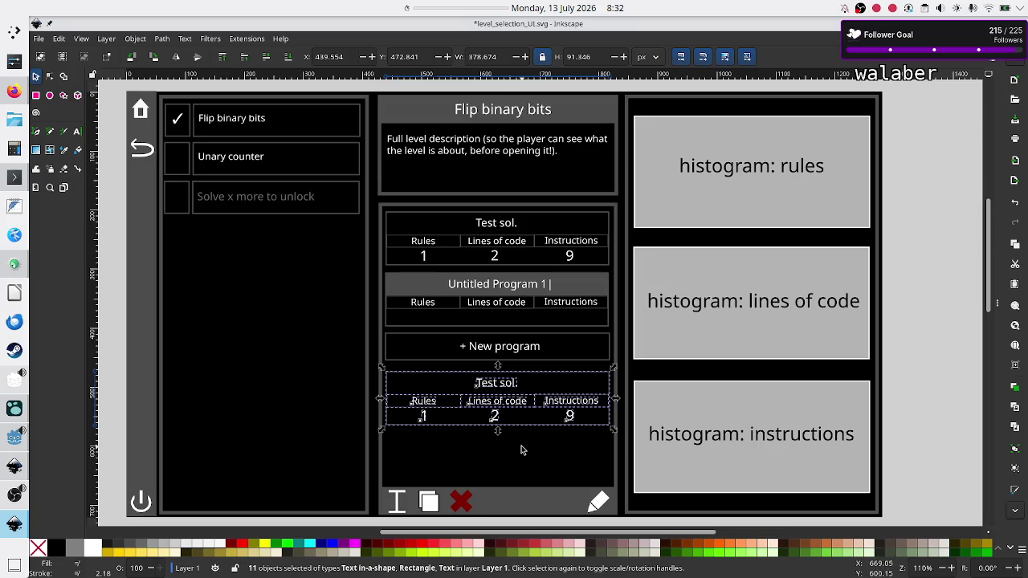
key(Escape)
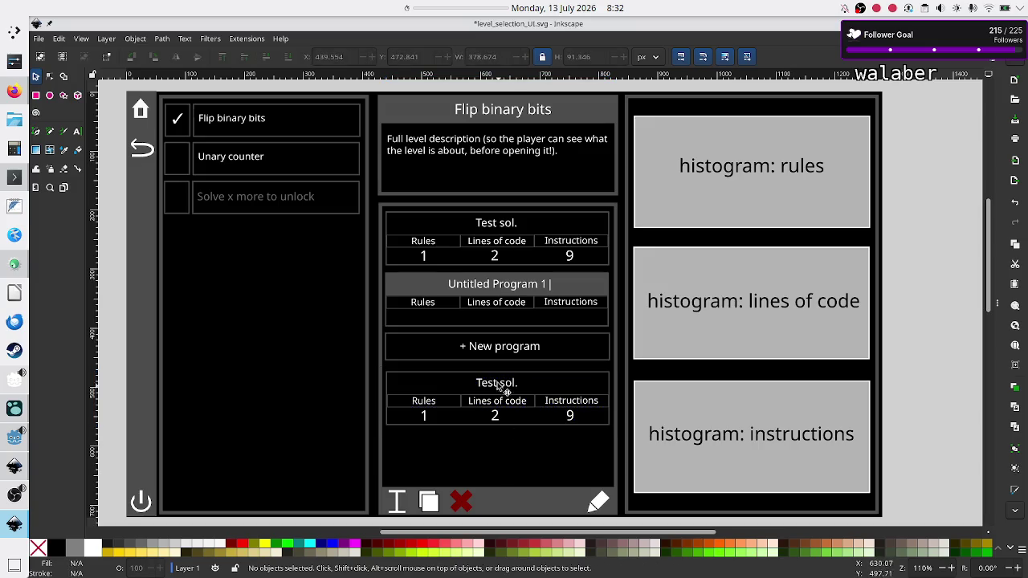
drag(489, 385, 404, 386)
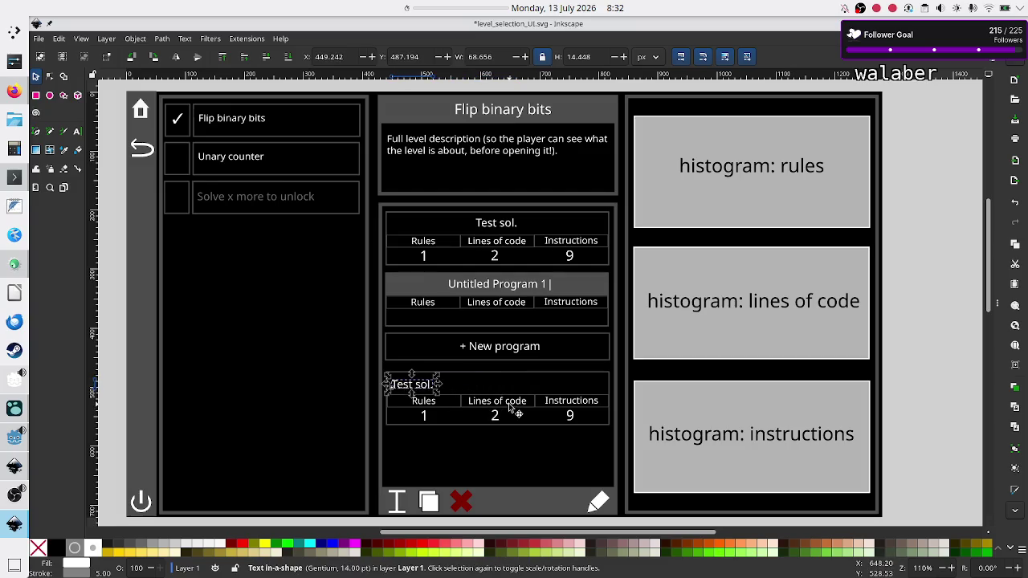
Move the Rules label and its value 1 to the copied card's top right
click(421, 405)
mouse_move(425, 407)
mouse_down()
mouse_move(581, 389)
mouse_move(550, 384)
mouse_up()
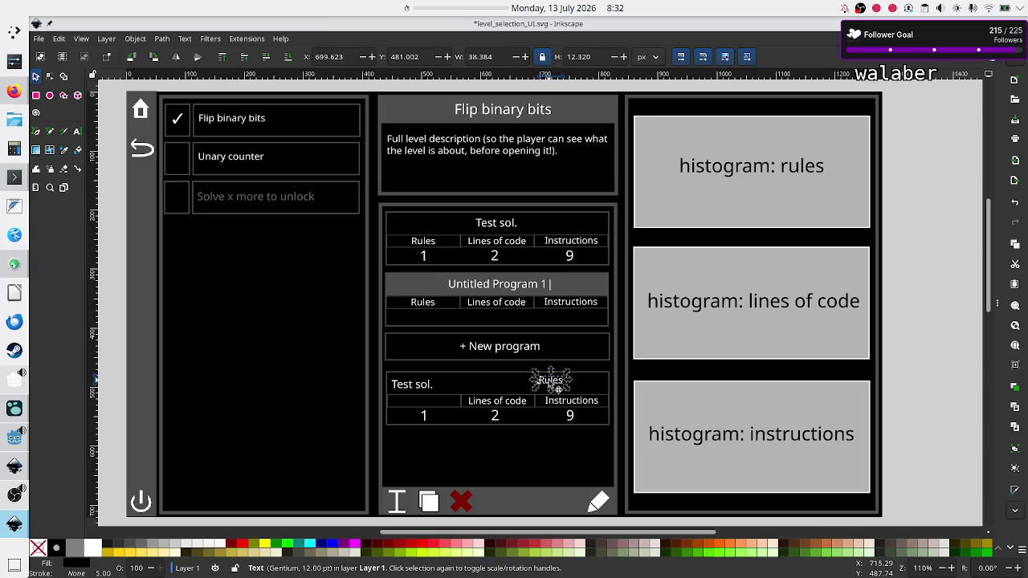
drag(426, 416, 583, 384)
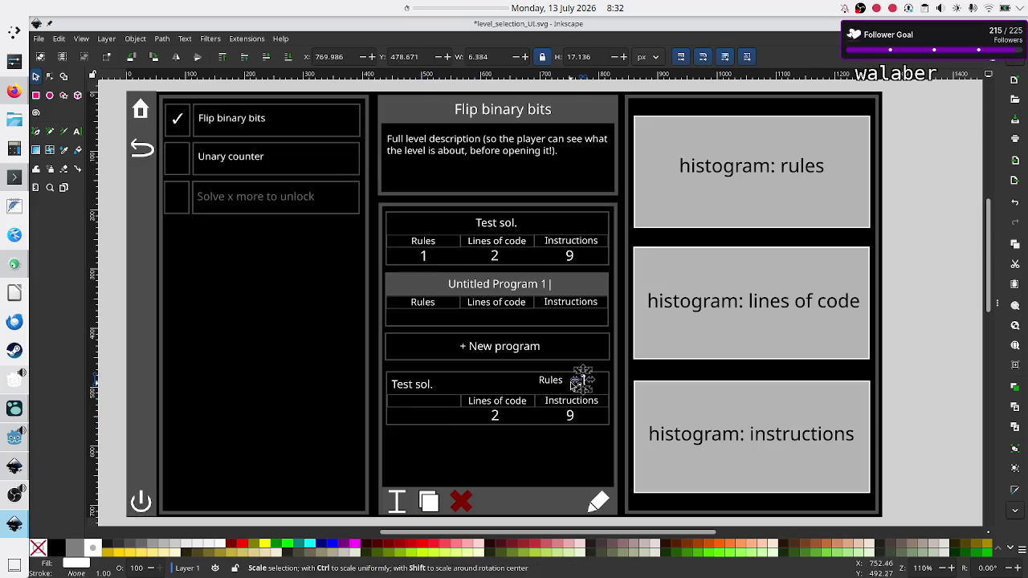
alt+click(585, 383)
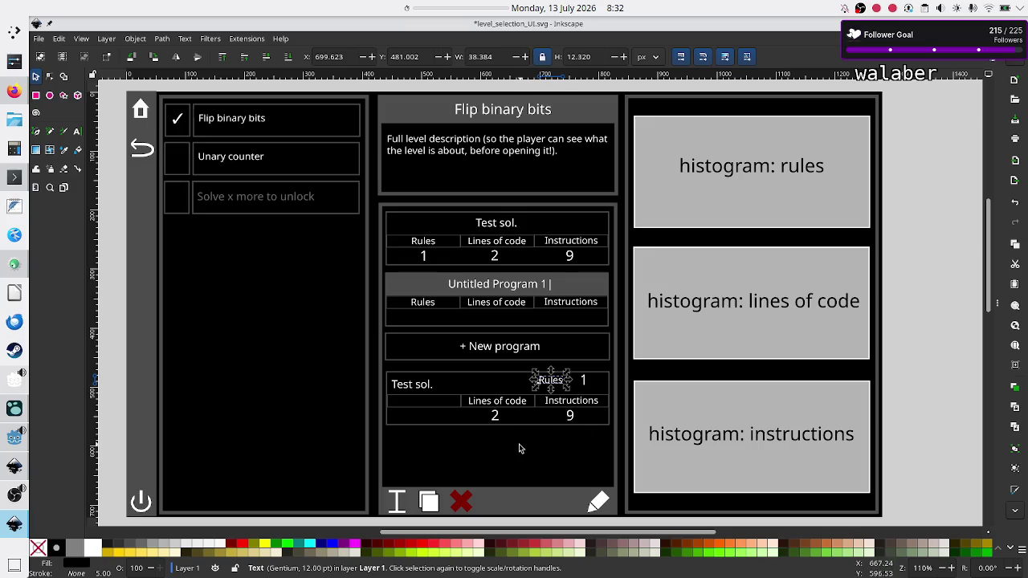
key(Escape)
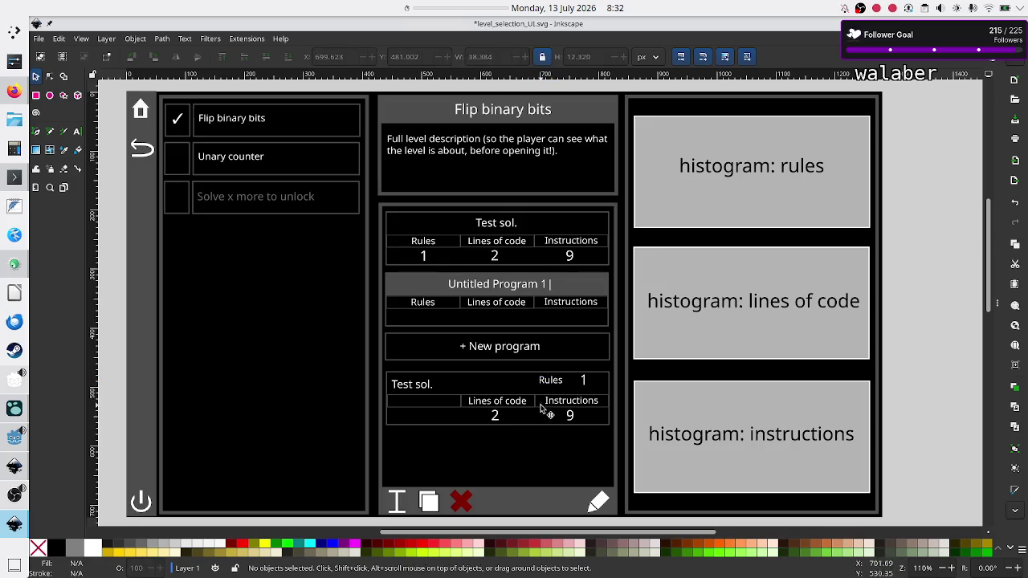
Move Lines of code, Instructions and the 9 value below the copied card
mouse_move(505, 405)
mouse_down()
mouse_move(478, 443)
mouse_move(514, 444)
mouse_up()
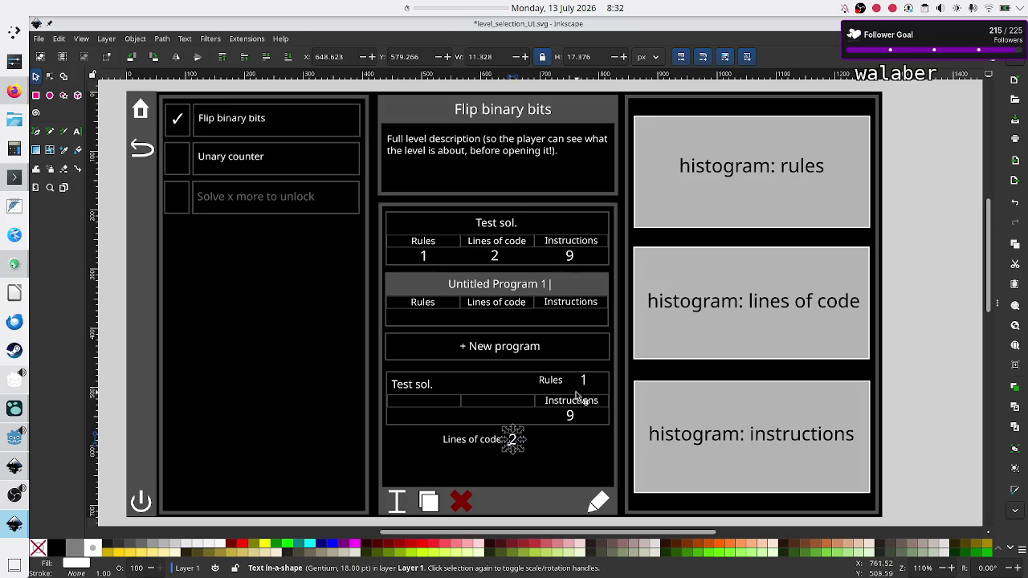
drag(575, 405, 471, 461)
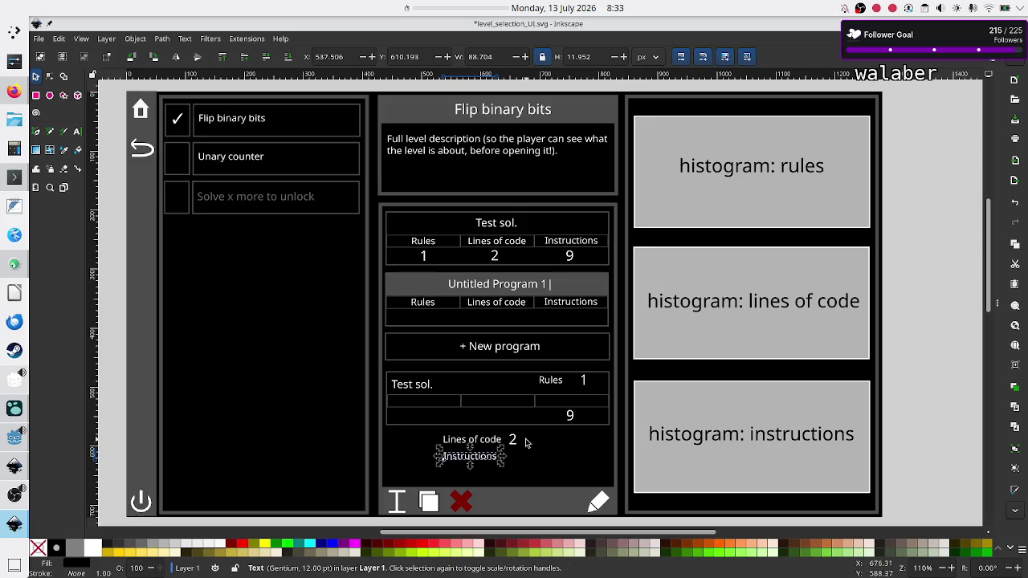
drag(571, 415, 509, 458)
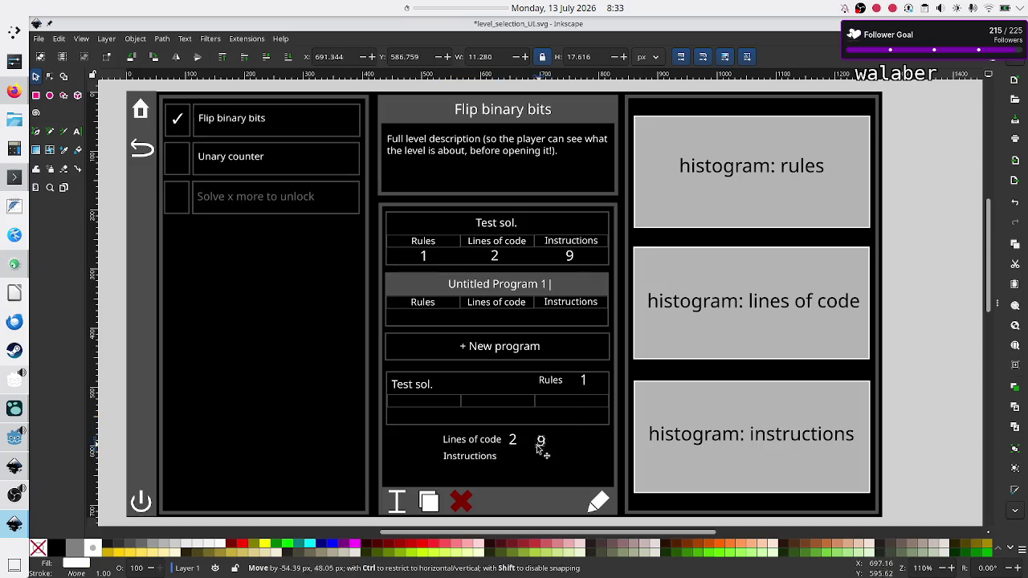
drag(509, 456, 516, 457)
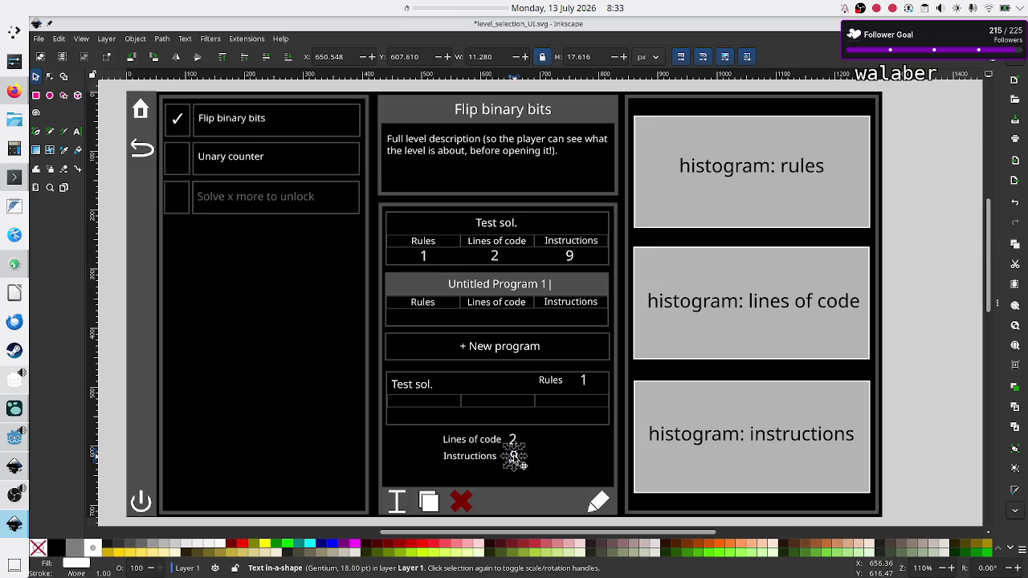
click(463, 401)
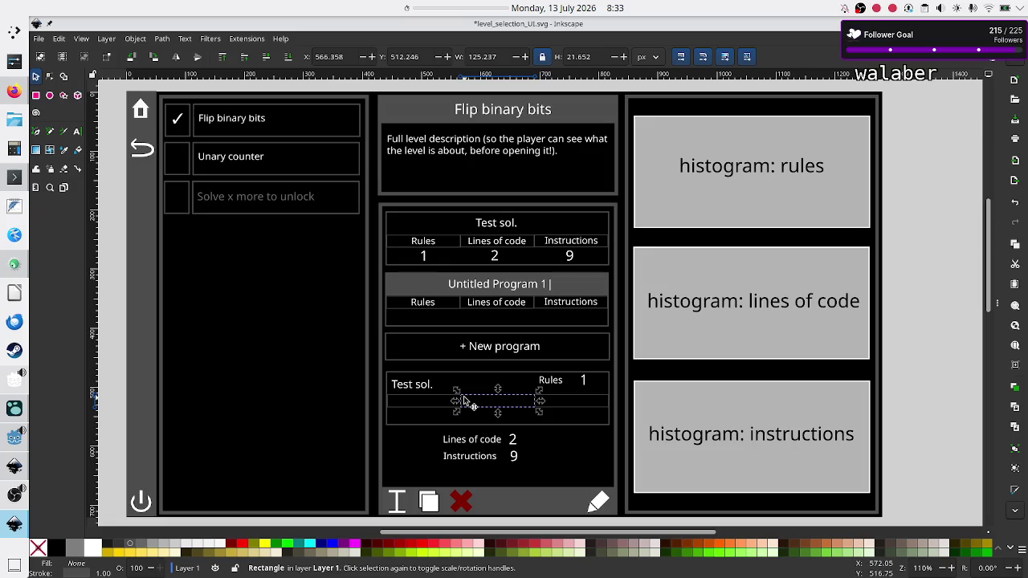
Tidy the header boxes and move the Lines of code and Instructions rows up into the card
drag(463, 401, 435, 400)
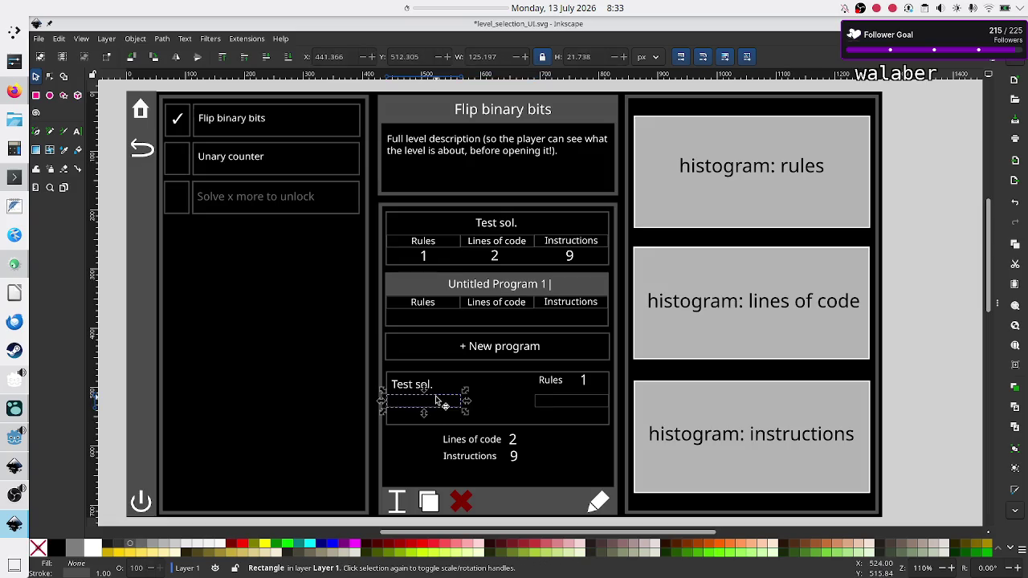
key(Escape)
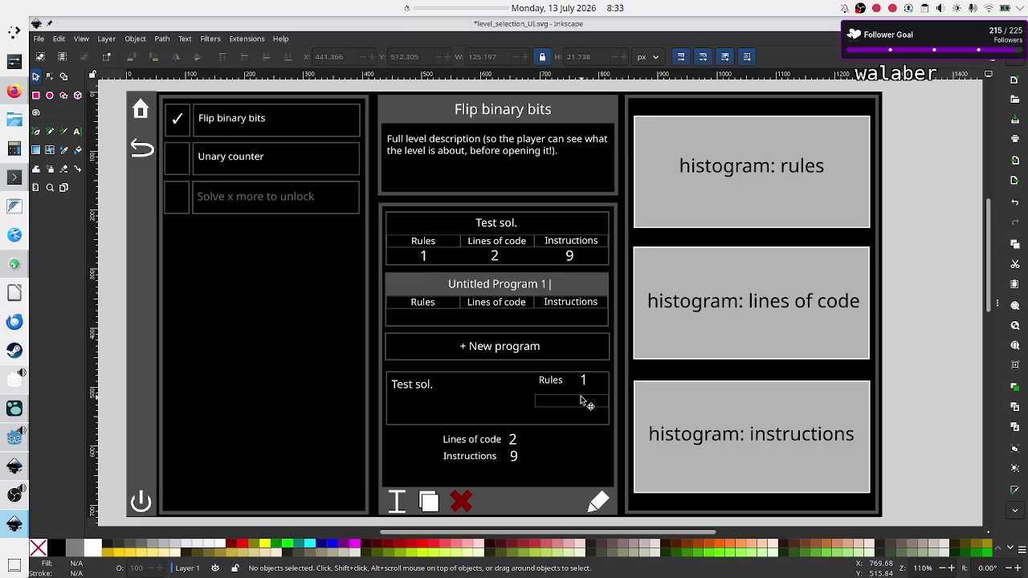
click(583, 401)
key(Delete)
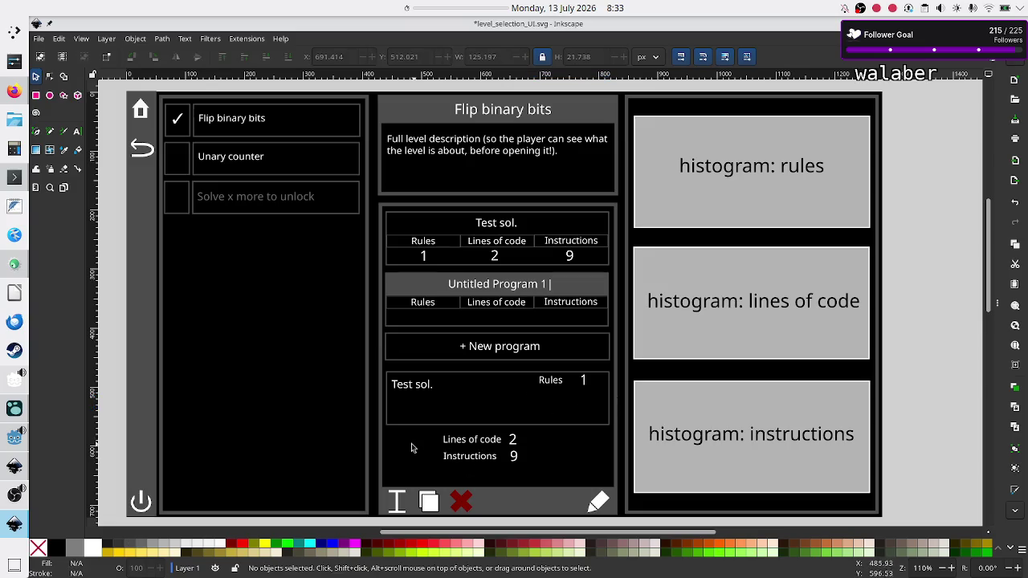
drag(419, 440, 523, 468)
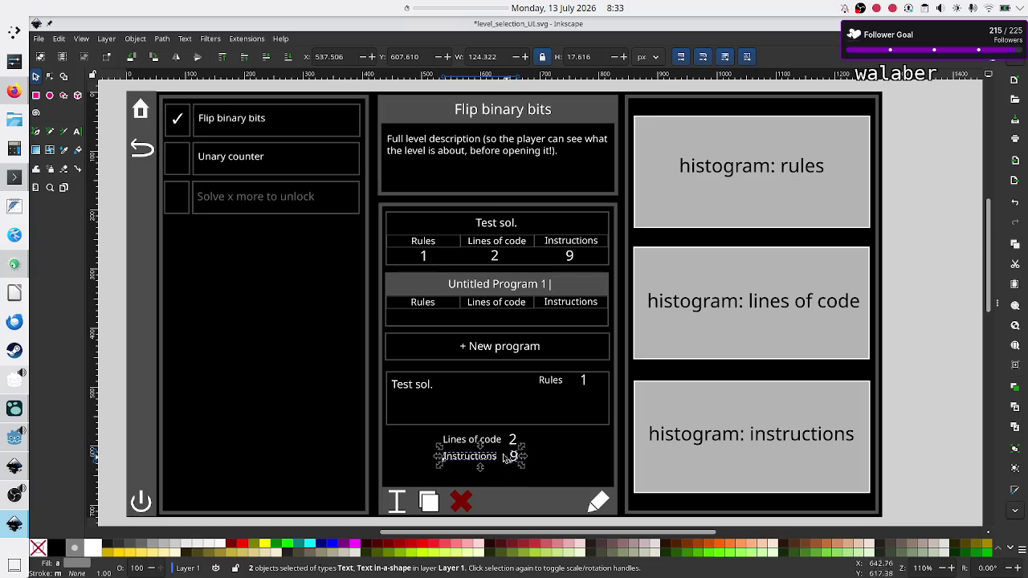
drag(481, 438, 575, 407)
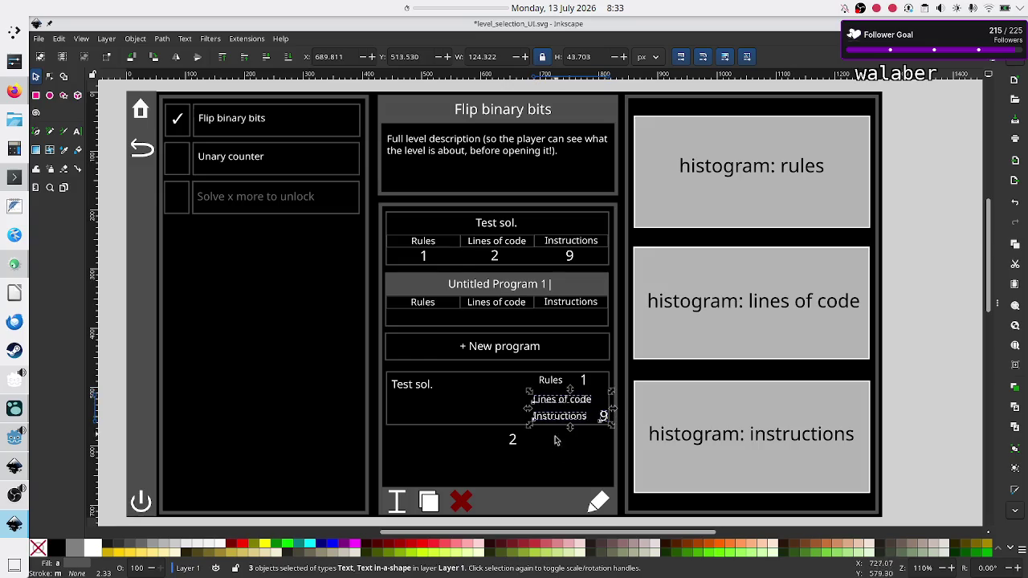
Nudge the Rules label left and place the 2 beside Lines of code
click(563, 385)
drag(566, 387, 549, 386)
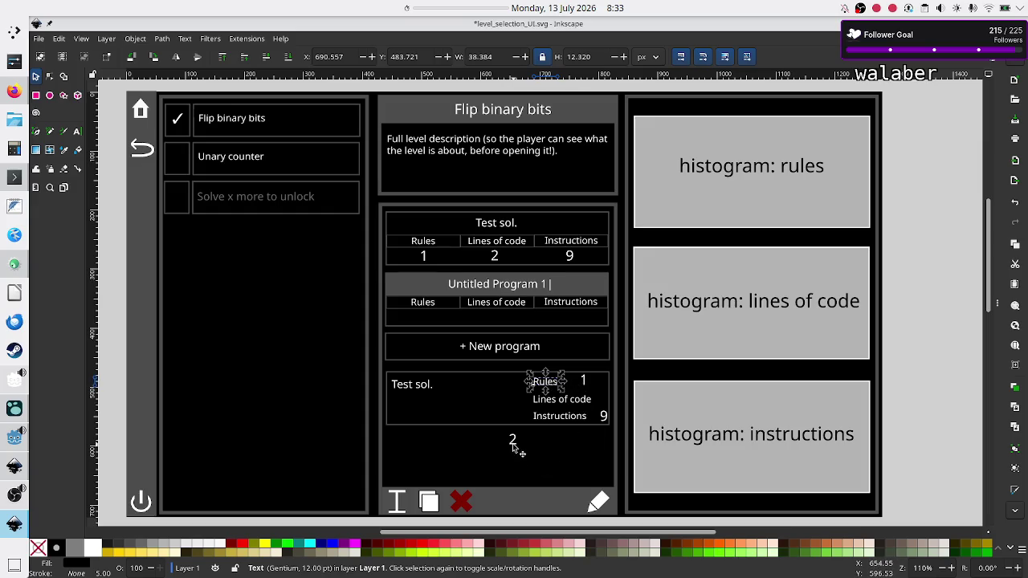
click(514, 441)
mouse_move(514, 442)
mouse_down()
mouse_move(607, 402)
mouse_move(609, 383)
mouse_up()
click(584, 380)
key(Escape)
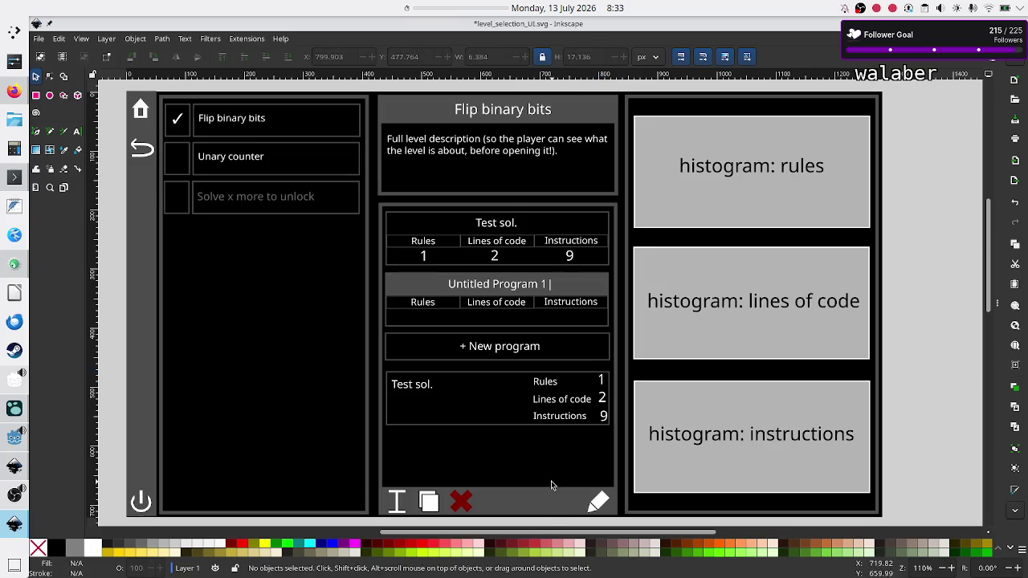
click(422, 393)
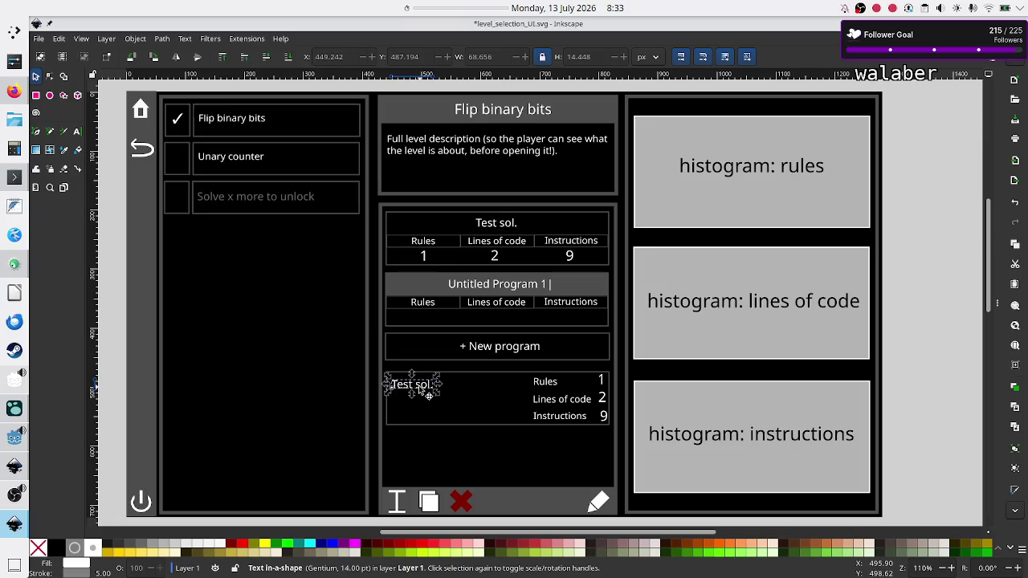
Move the Test sol. title down so it is vertically centred in the card
drag(422, 393, 426, 404)
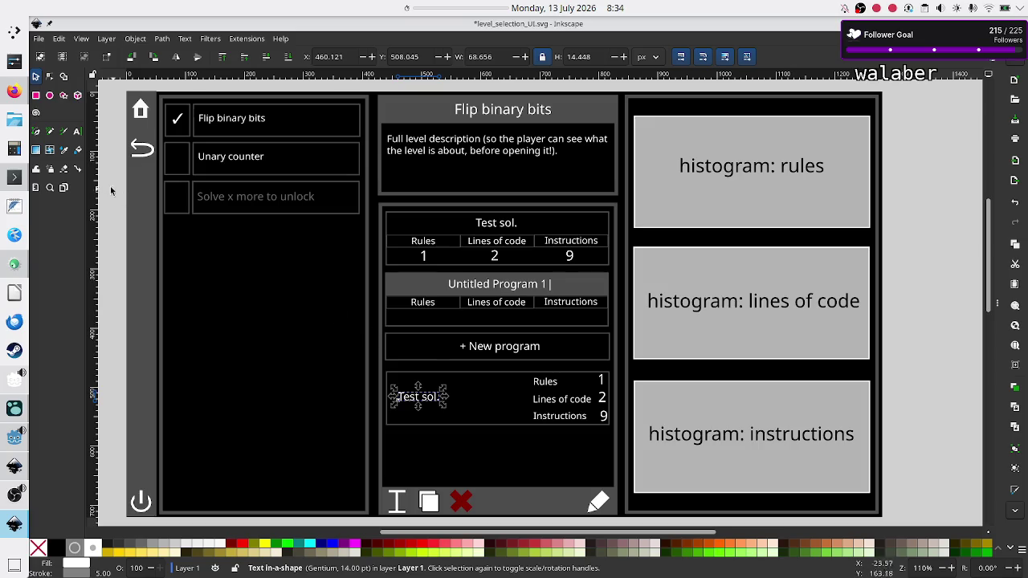
click(35, 96)
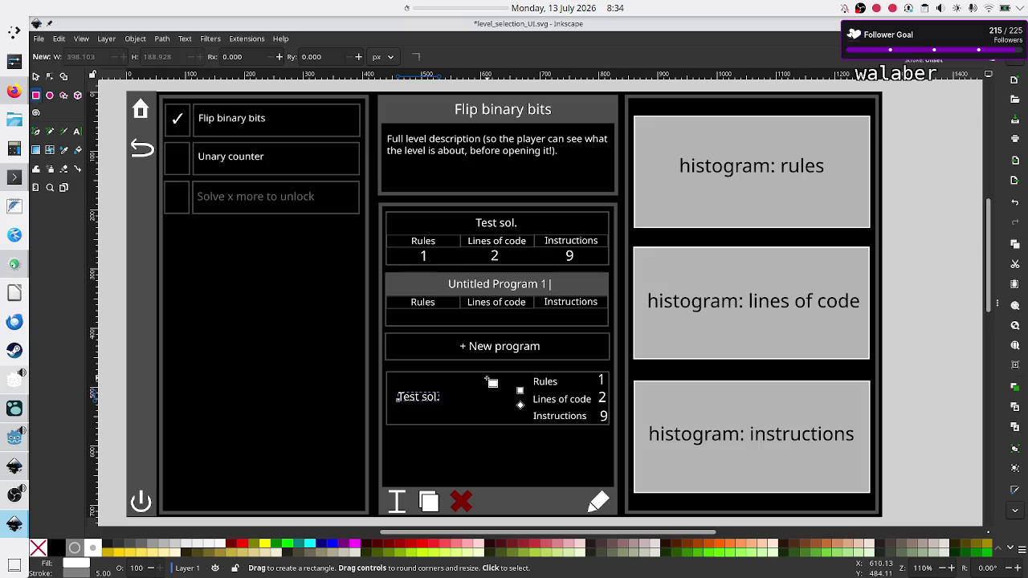
Draw a tall narrow rectangle in the lower card and fill it grey 4d4d4d
drag(486, 377, 499, 430)
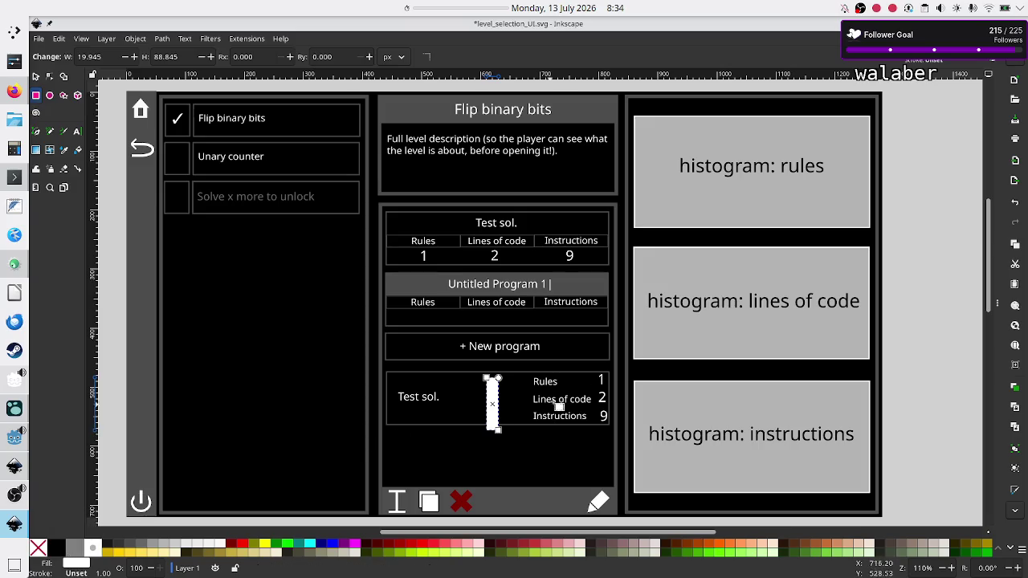
key(ctrl+shift+f)
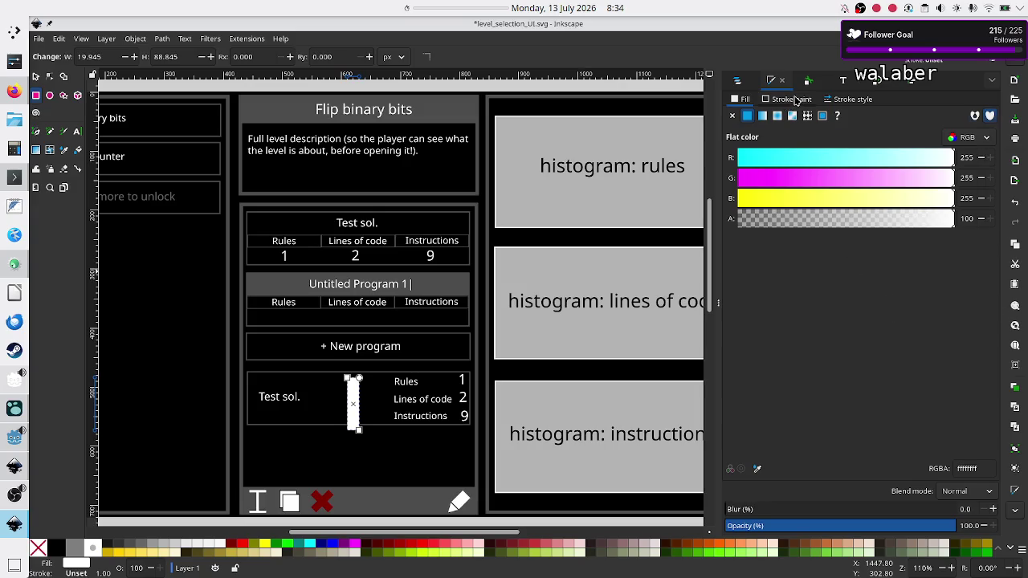
click(795, 99)
click(740, 100)
click(967, 472)
double_click(968, 472)
text(4d4d4d)
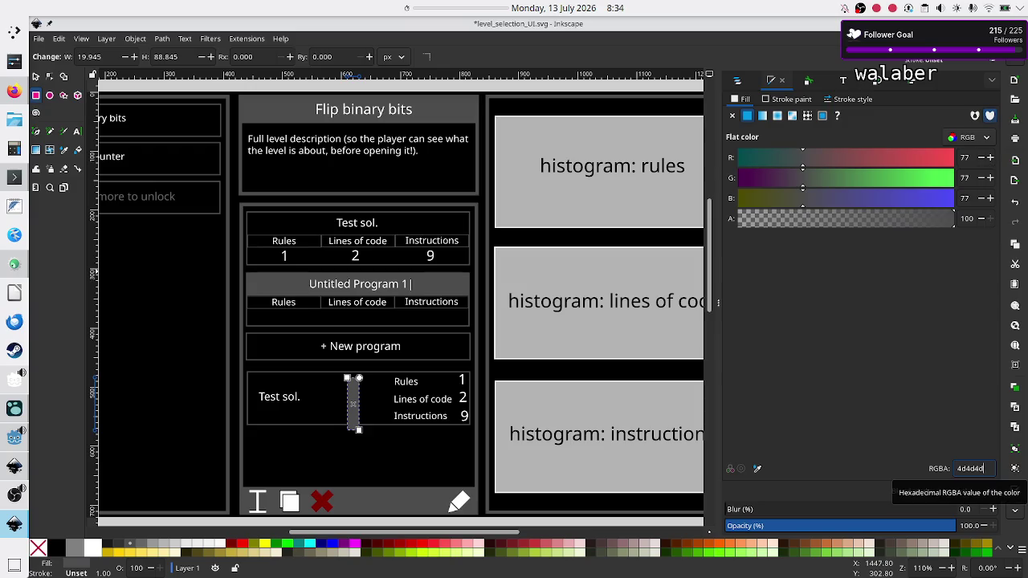
key(Return)
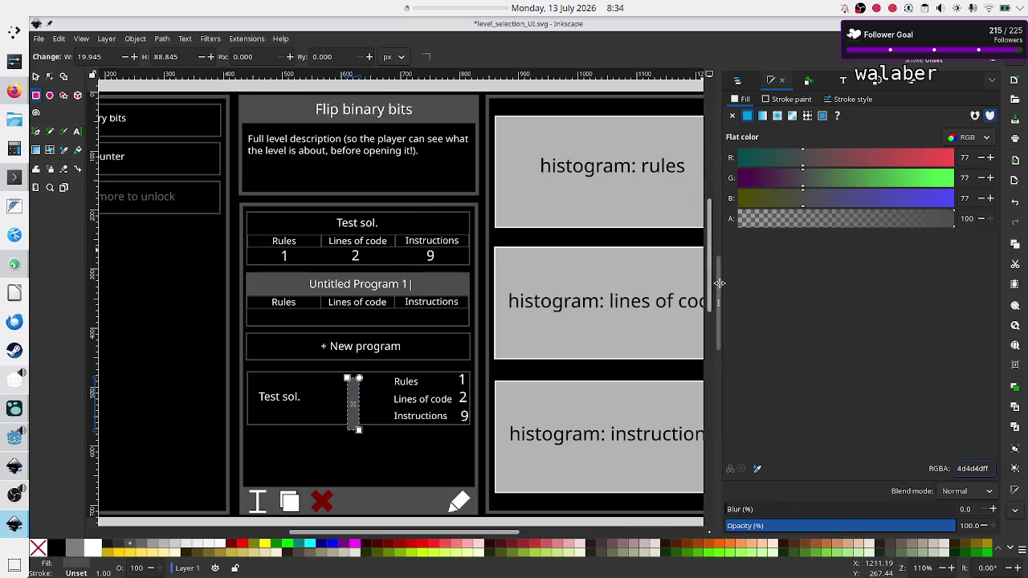
key(F12)
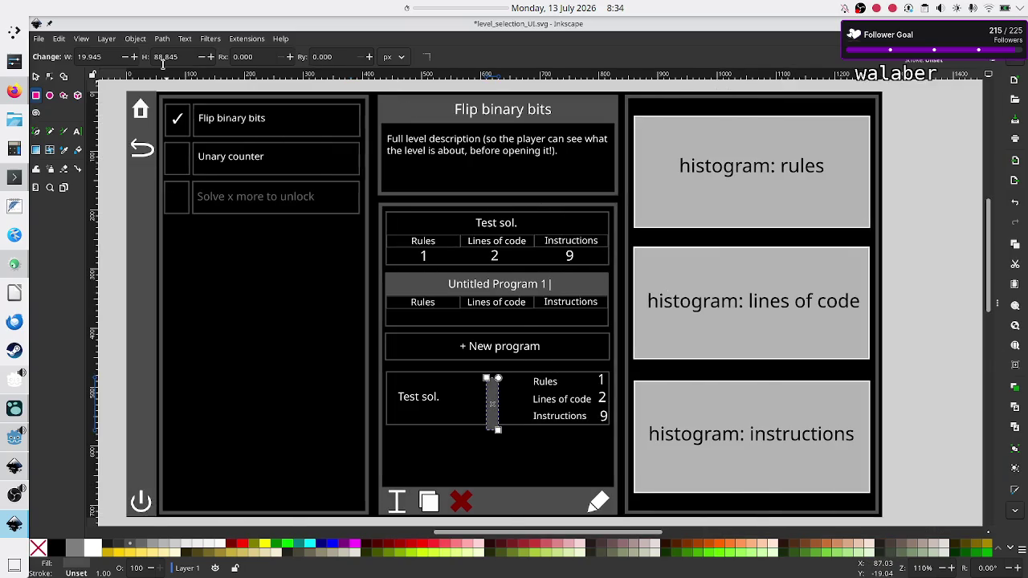
Move the grey rectangle beside the stat labels and narrow it into a thin divider
click(36, 75)
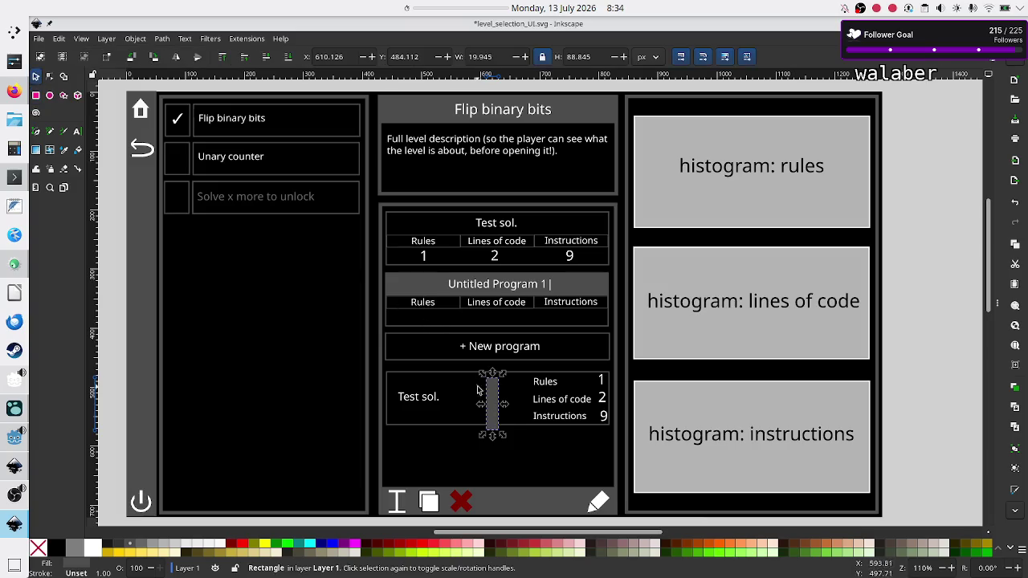
drag(489, 393, 519, 386)
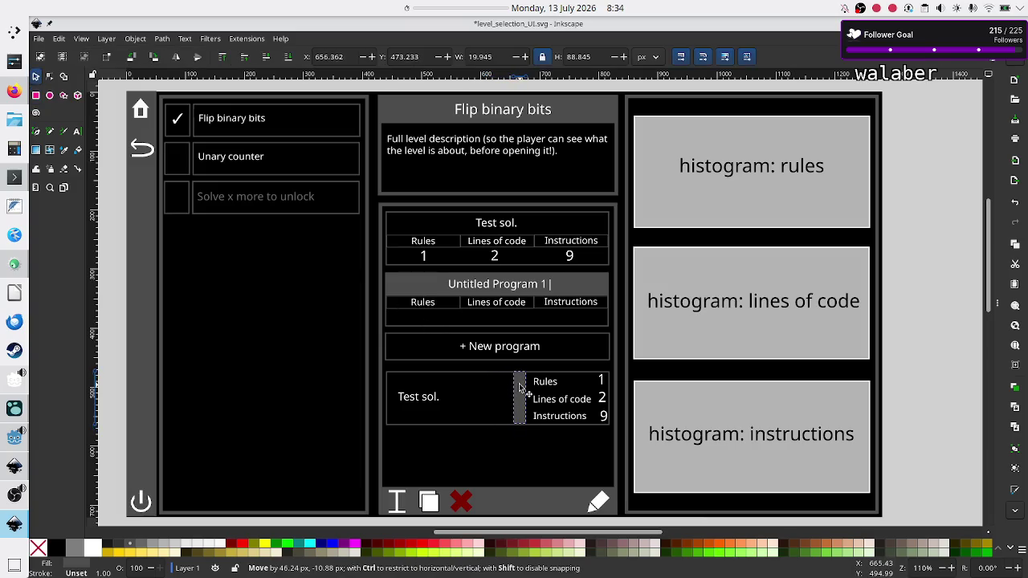
drag(507, 399, 515, 400)
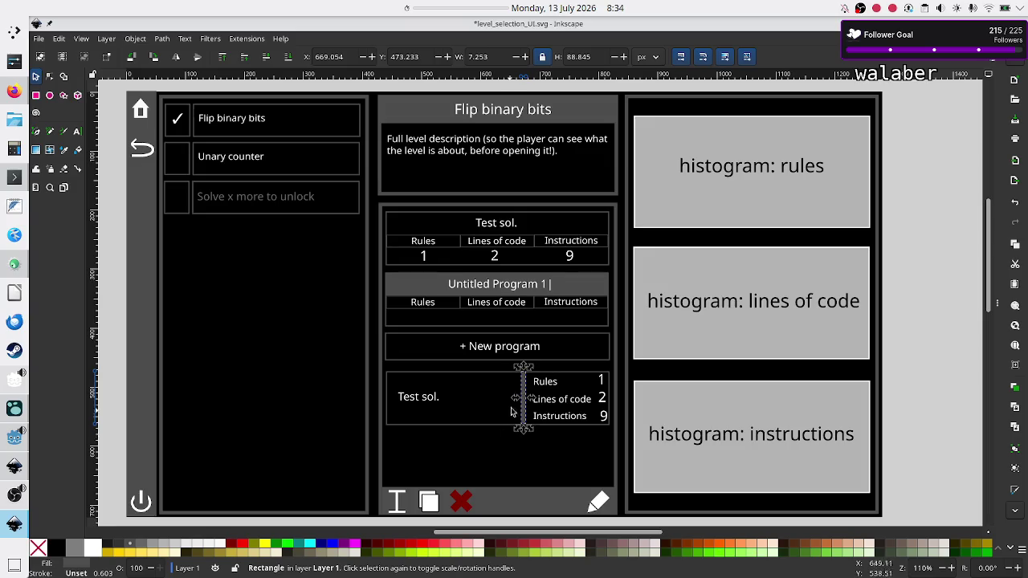
key(Escape)
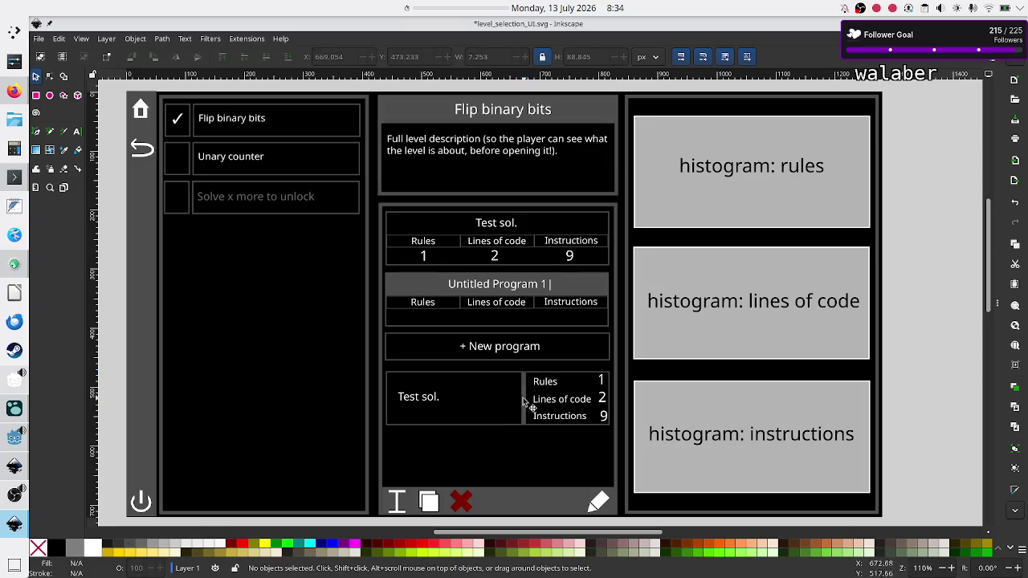
click(520, 398)
drag(520, 398, 520, 399)
key(Escape)
click(4, 434)
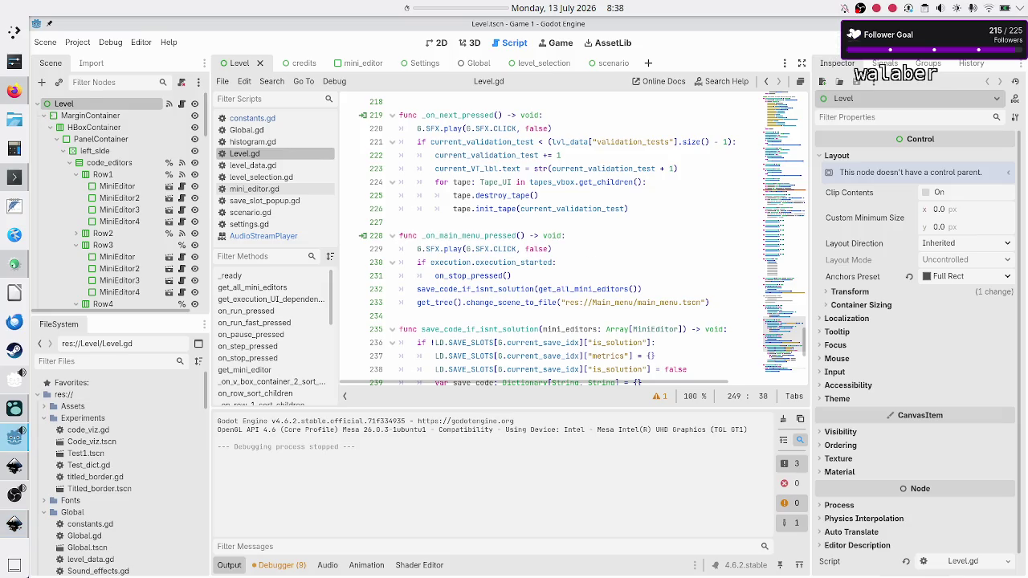
Run the Godot project with F5 to bring up the Game #1 main menu
key(F5)
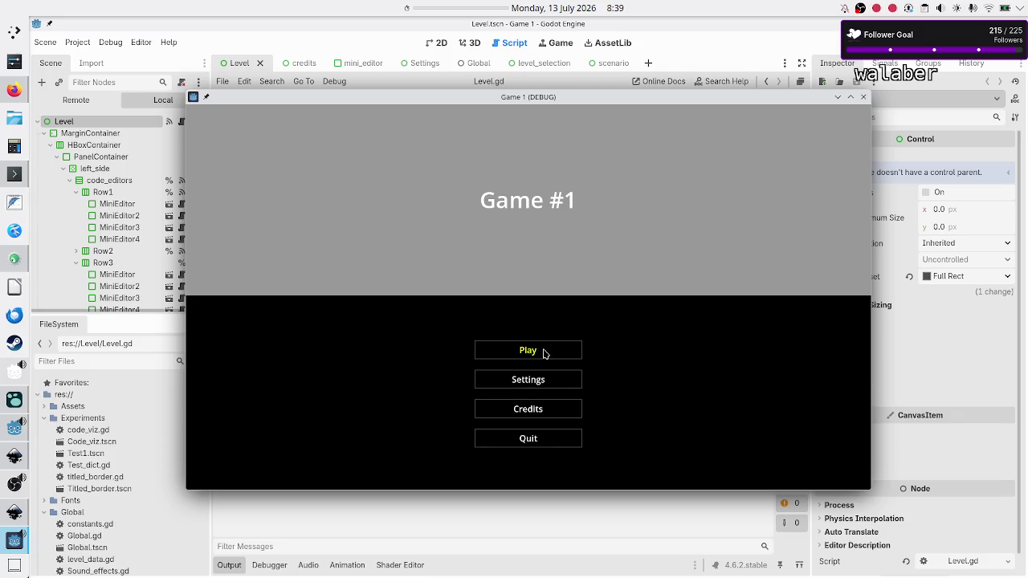
Play the Navigation level, open the Test sol. program, then return to the main menu
click(544, 353)
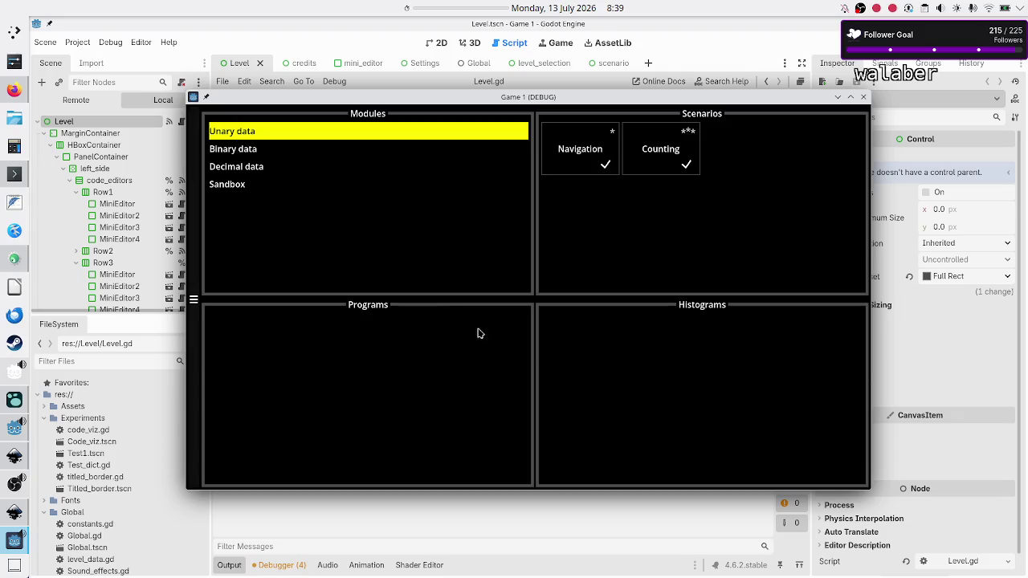
click(584, 153)
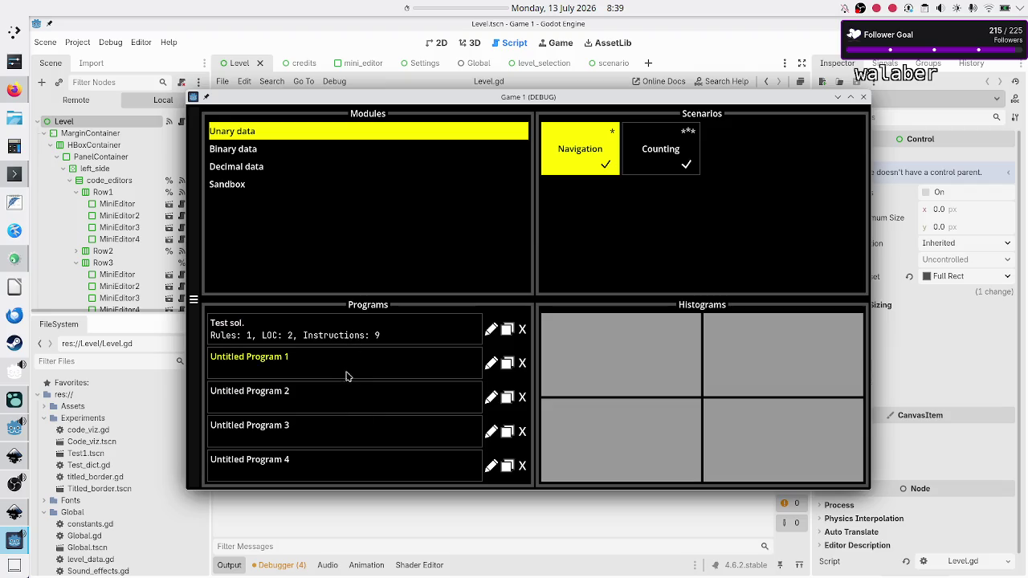
click(417, 331)
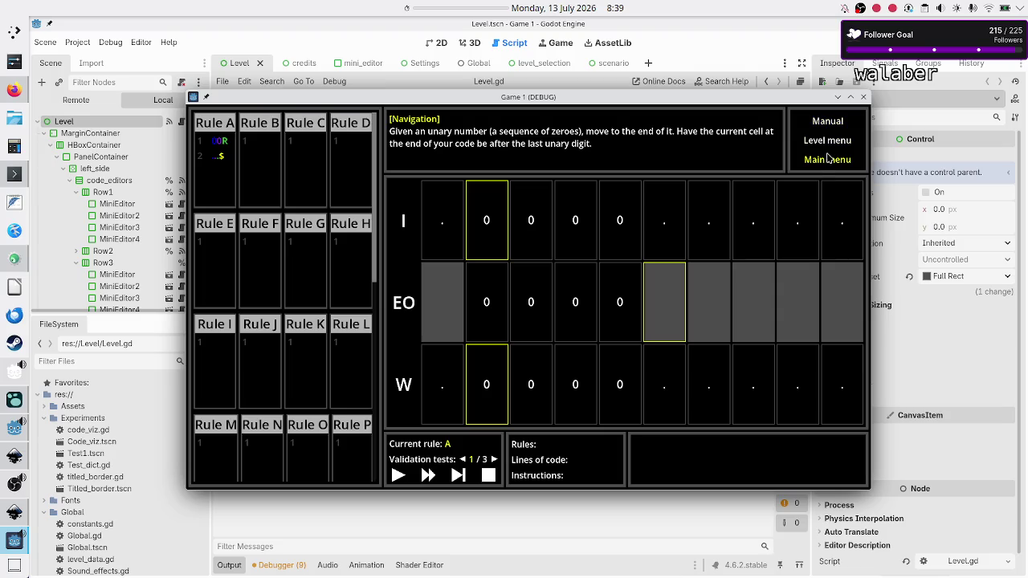
click(829, 160)
Turn Master volume down to minimum in Settings and confirm with OK
click(549, 379)
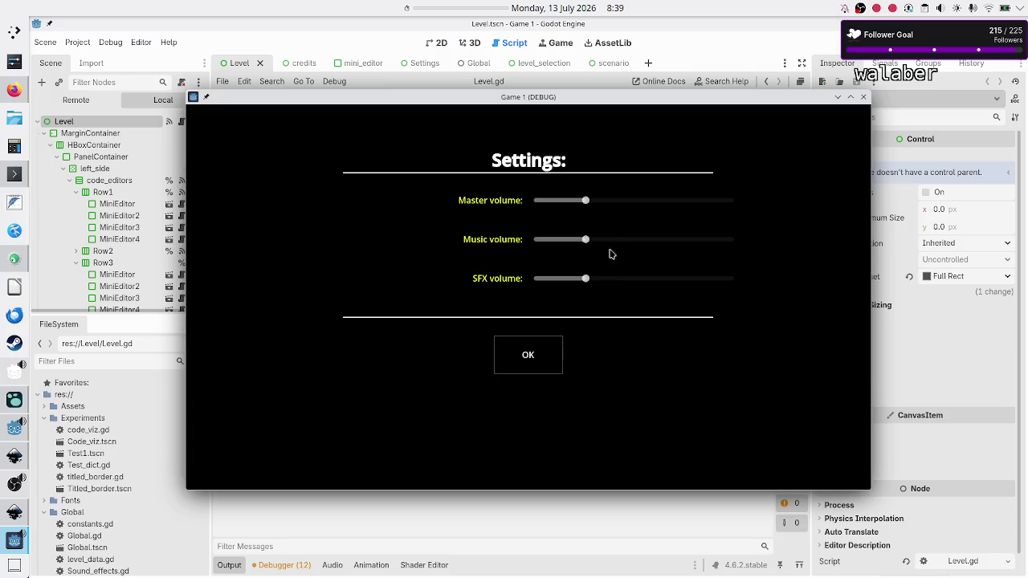
drag(586, 200, 493, 224)
click(534, 359)
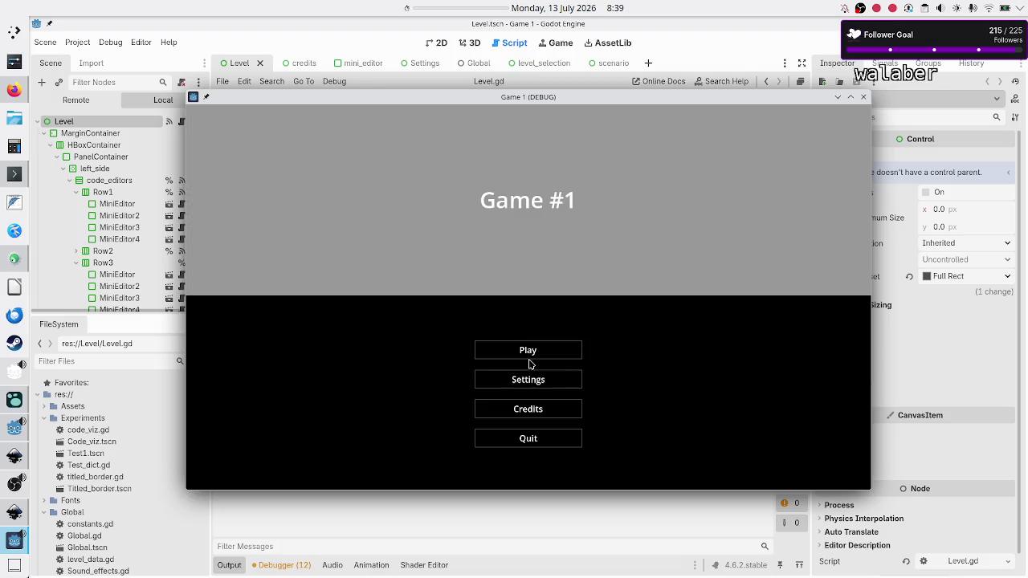
click(14, 456)
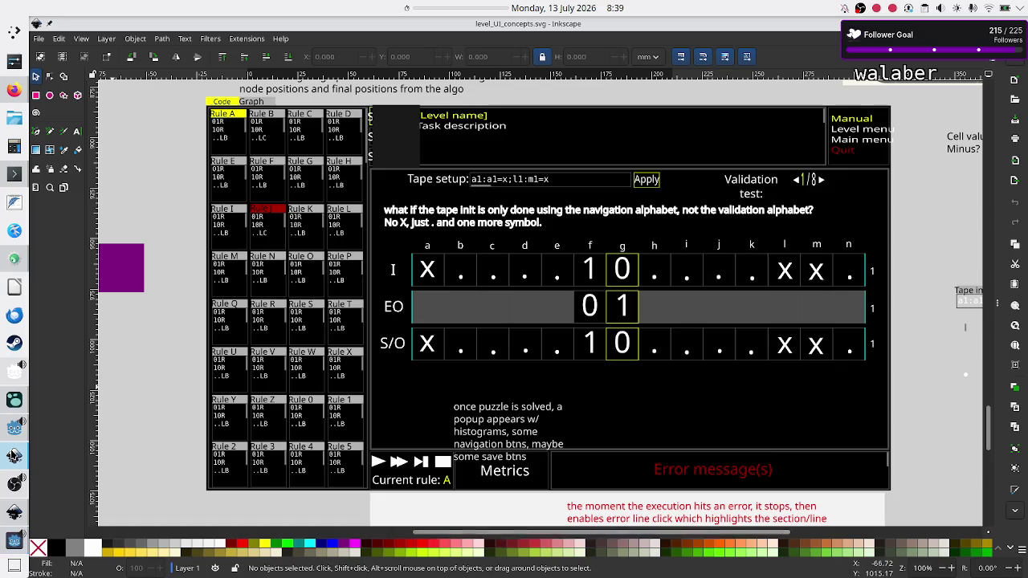
Show the level-selection mockup, then raise the Game 1 debug window in front of it
click(14, 512)
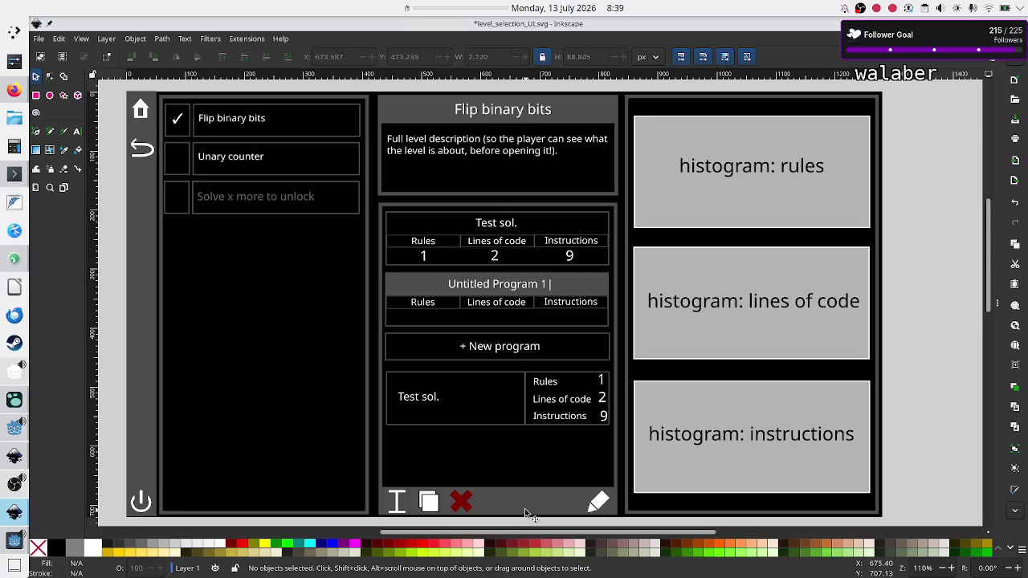
click(17, 544)
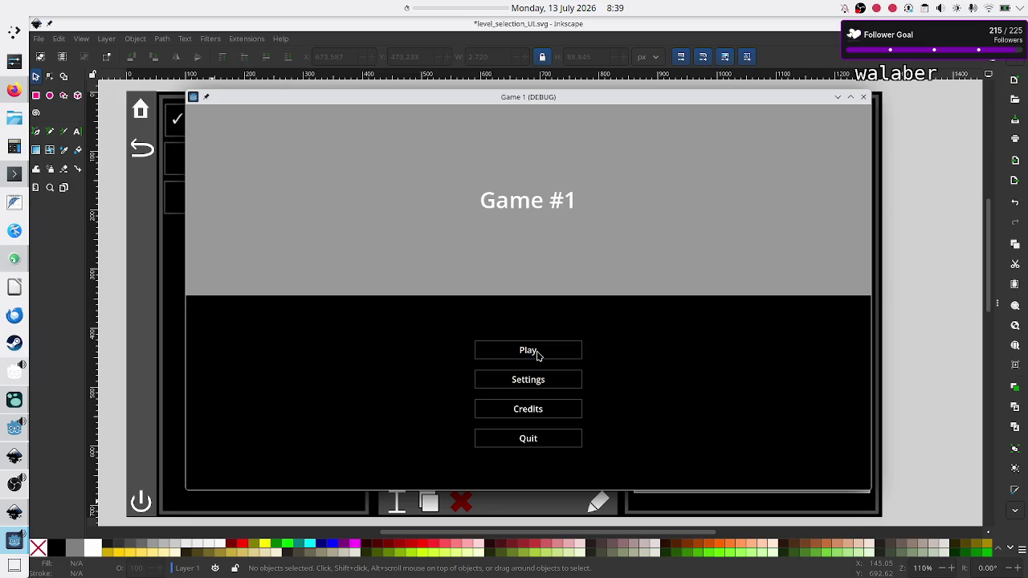
Open level selection on Navigation, then Counting, with the game window placed beside the mockup
click(538, 353)
click(587, 145)
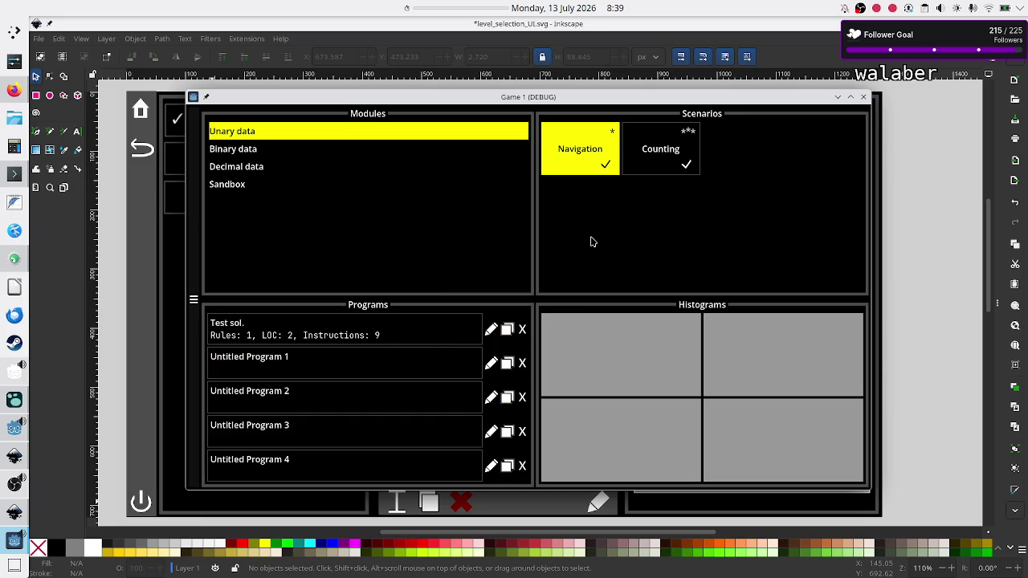
mouse_move(532, 99)
mouse_down()
mouse_move(824, 108)
mouse_move(945, 94)
mouse_up()
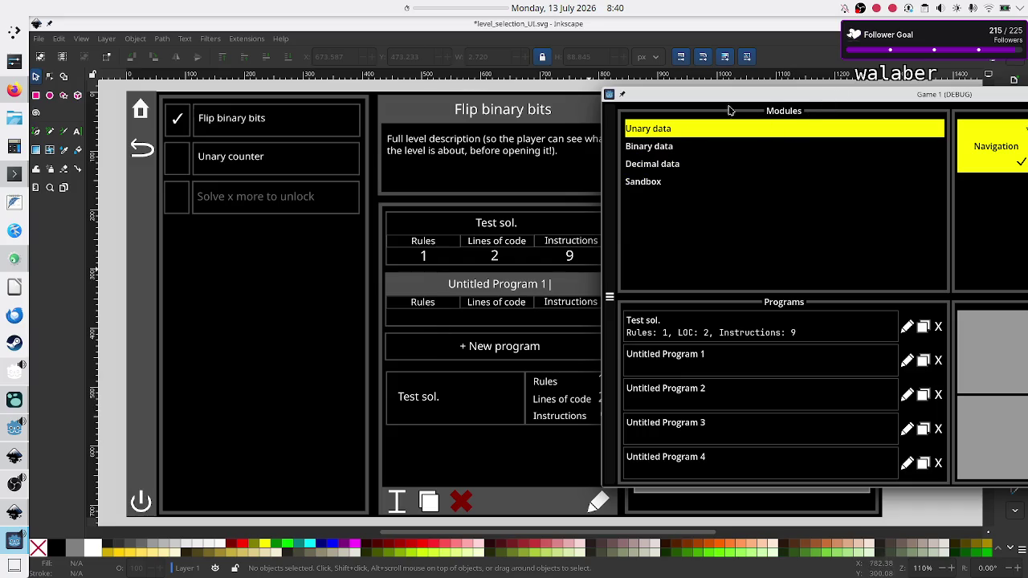
drag(768, 98, 485, 114)
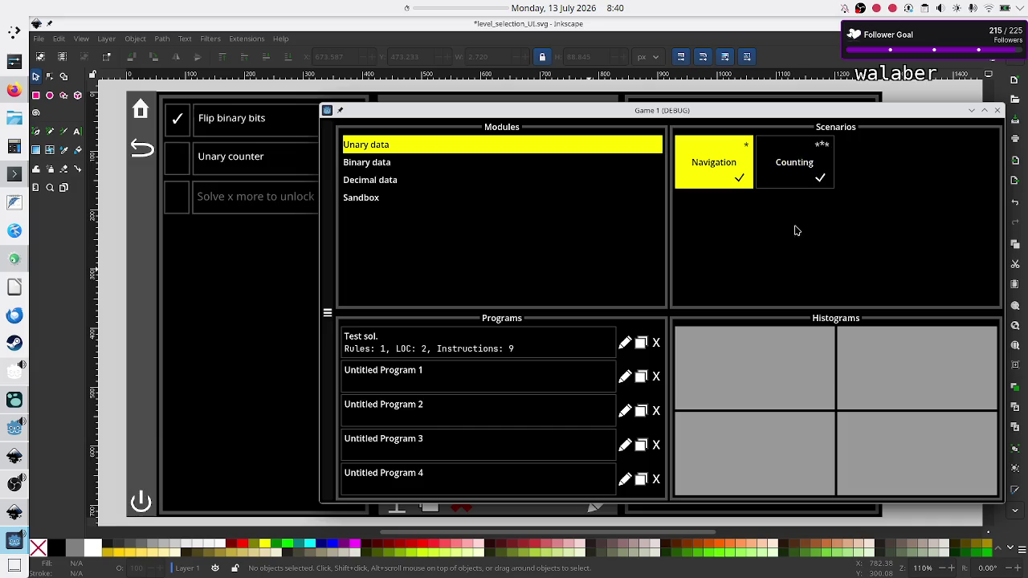
click(797, 179)
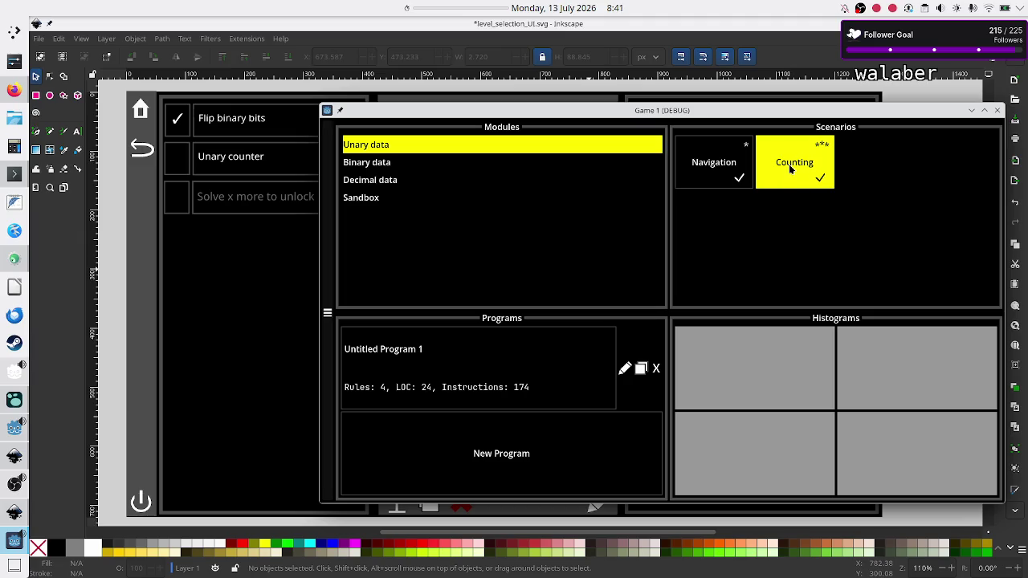
mouse_move(734, 114)
mouse_down()
mouse_move(961, 141)
mouse_move(1024, 126)
mouse_move(731, 179)
mouse_move(824, 150)
mouse_up()
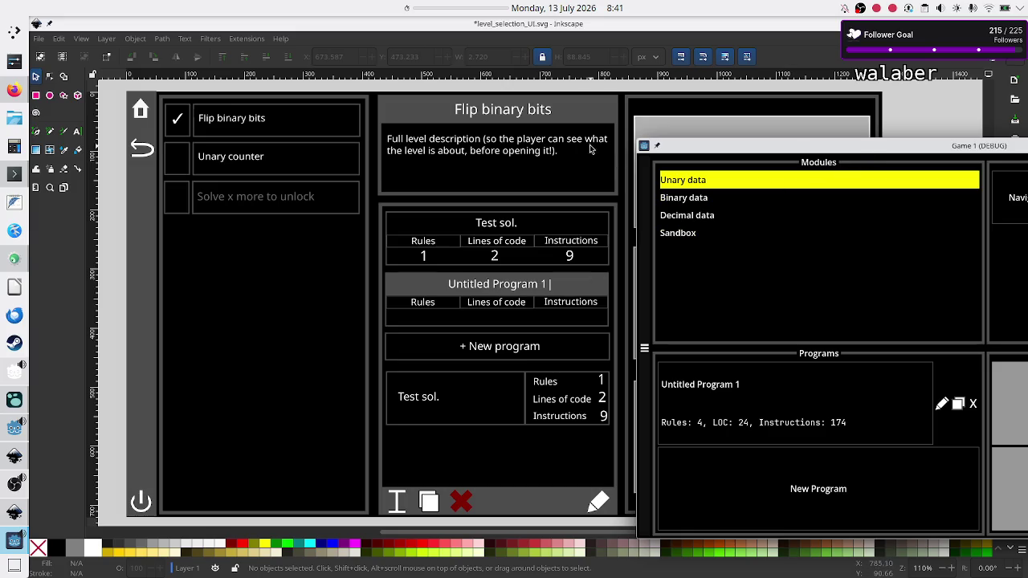
Drag the Game 1 (DEBUG) window left over the mockup until its Scenarios and Histograms panels show
drag(869, 150, 559, 133)
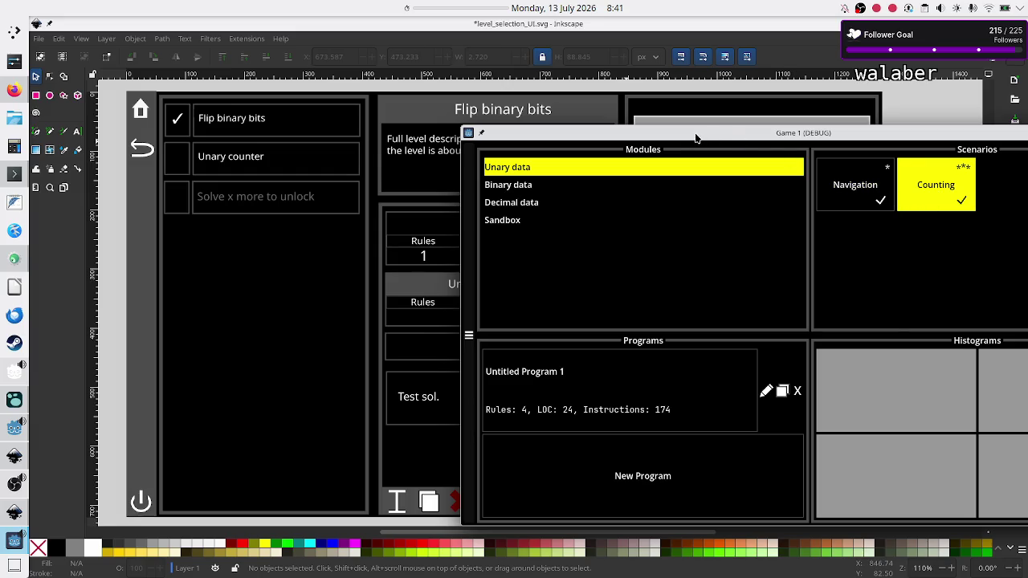
drag(739, 141, 857, 122)
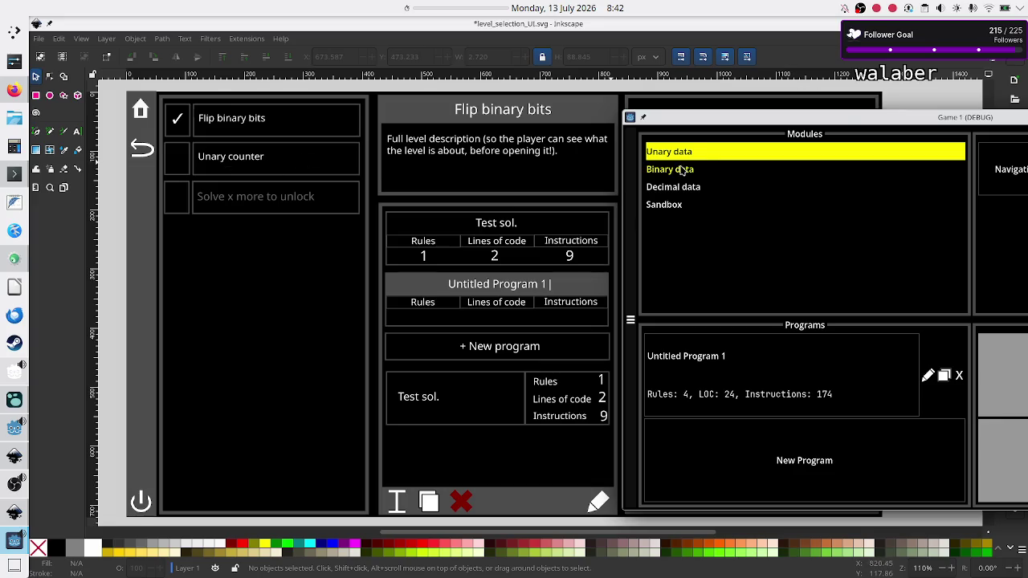
drag(845, 123, 677, 145)
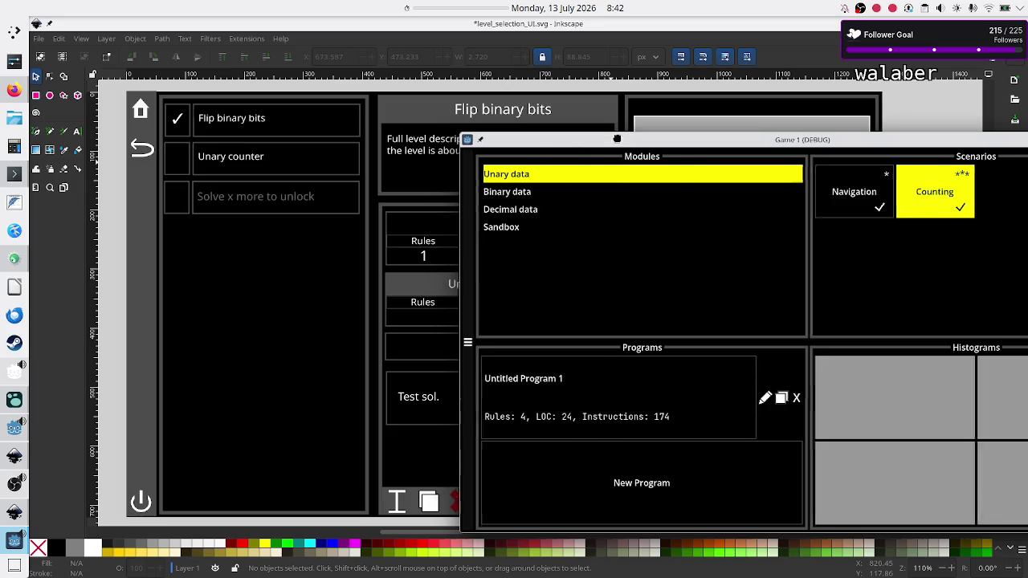
Shift the Game 1 debug window right to reveal the mockup, then back left to show all its panels
drag(613, 141, 784, 169)
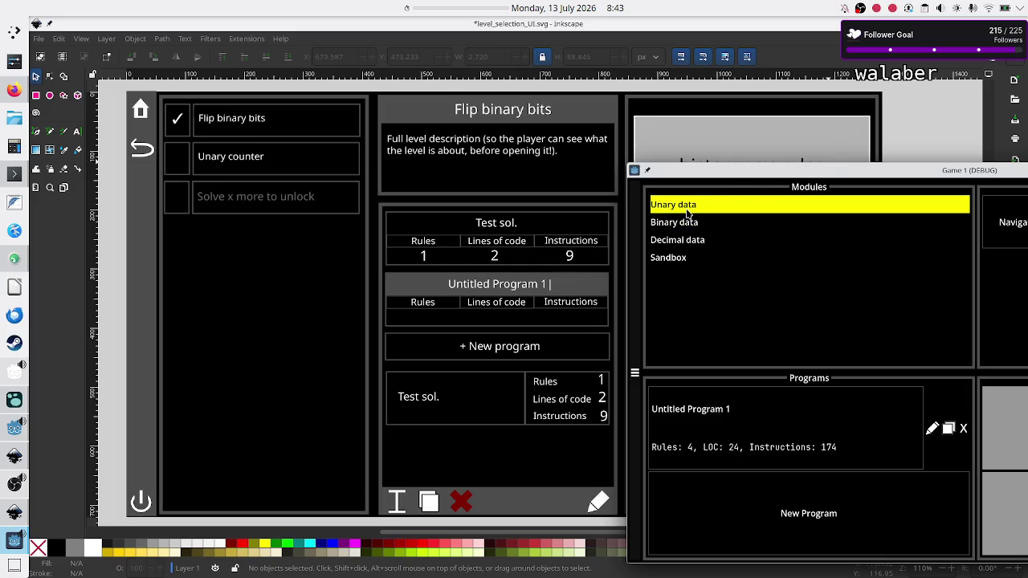
mouse_move(752, 172)
mouse_down()
mouse_move(496, 114)
mouse_move(405, 113)
mouse_up()
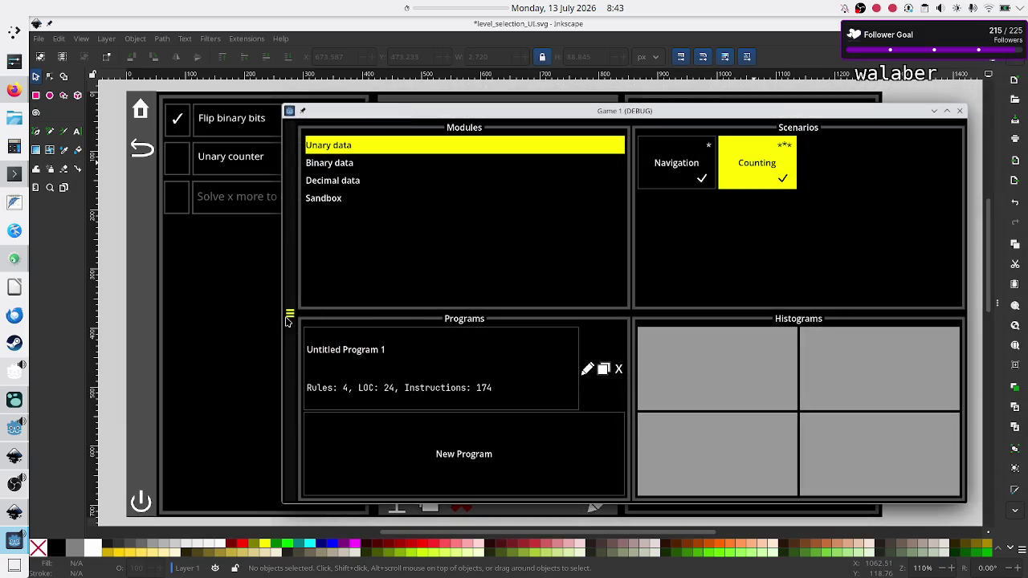
Check the game's module screens, selecting the Decimal data module, then close the Game 1 (DEBUG) window
click(289, 317)
click(617, 366)
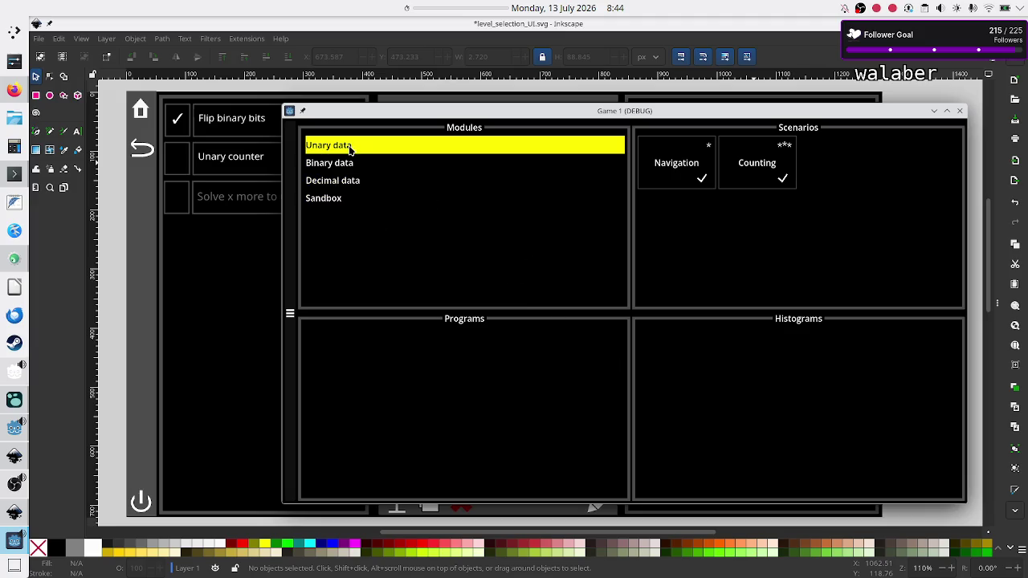
click(338, 187)
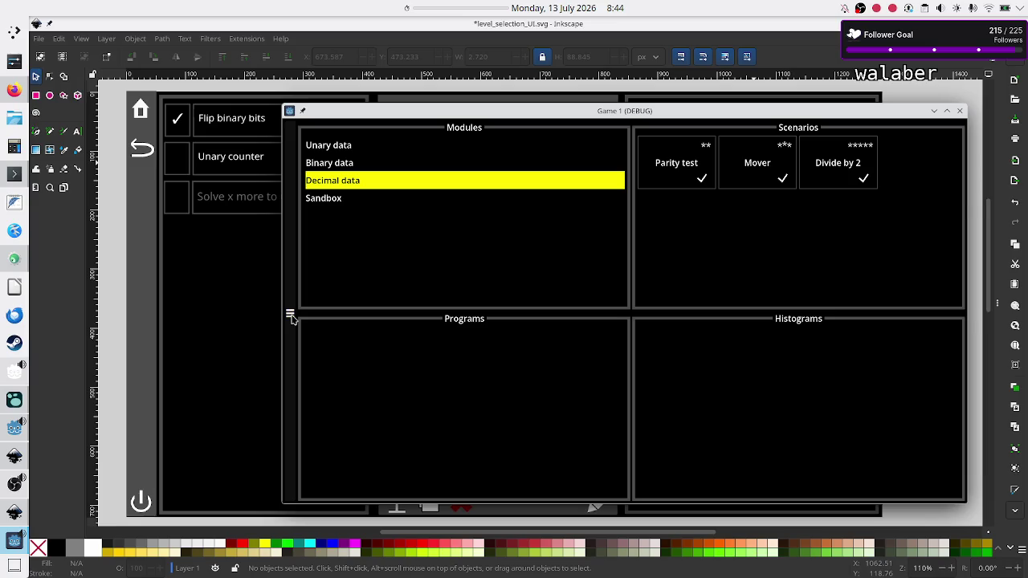
click(290, 315)
click(642, 362)
click(959, 111)
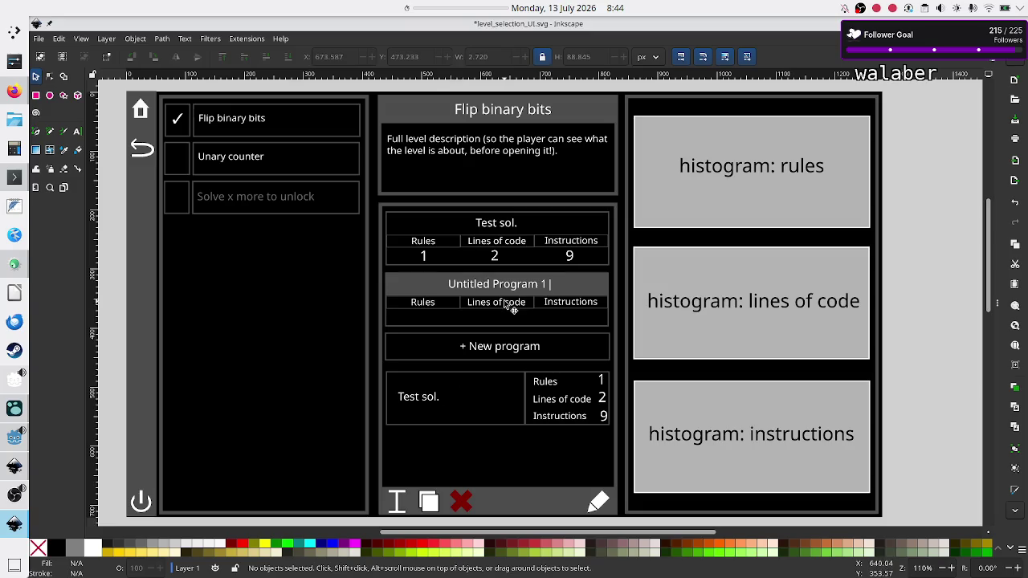
Delete the top table's Test sol. title and its Rules and Lines of code labels
click(498, 228)
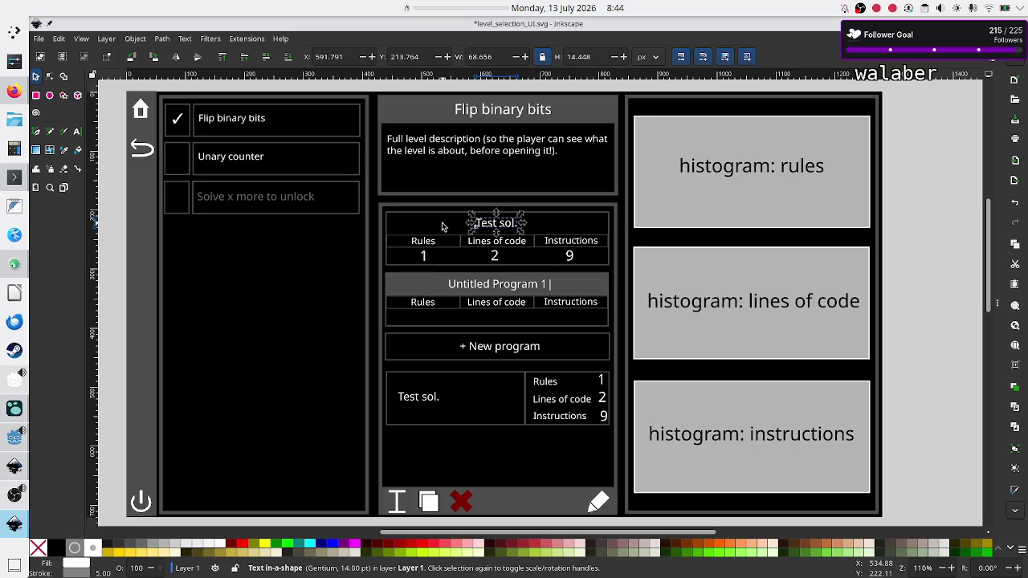
key(Delete)
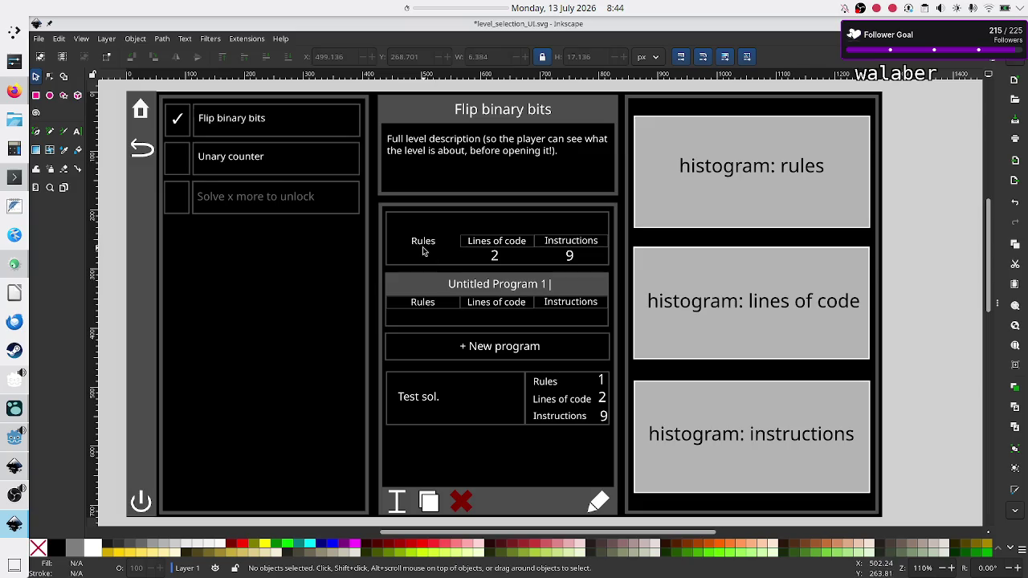
click(423, 243)
key(Delete)
click(486, 245)
key(Delete)
click(489, 245)
key(Delete)
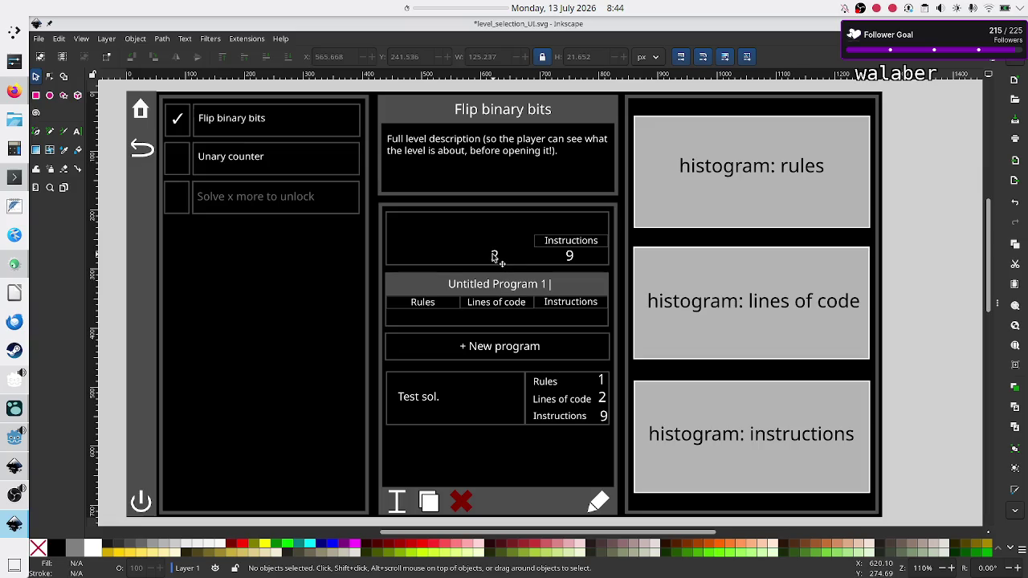
Delete the Instructions label, its 9 value and the empty outline box above Untitled Program 1
click(566, 251)
key(Delete)
click(569, 255)
key(Delete)
click(550, 269)
key(Delete)
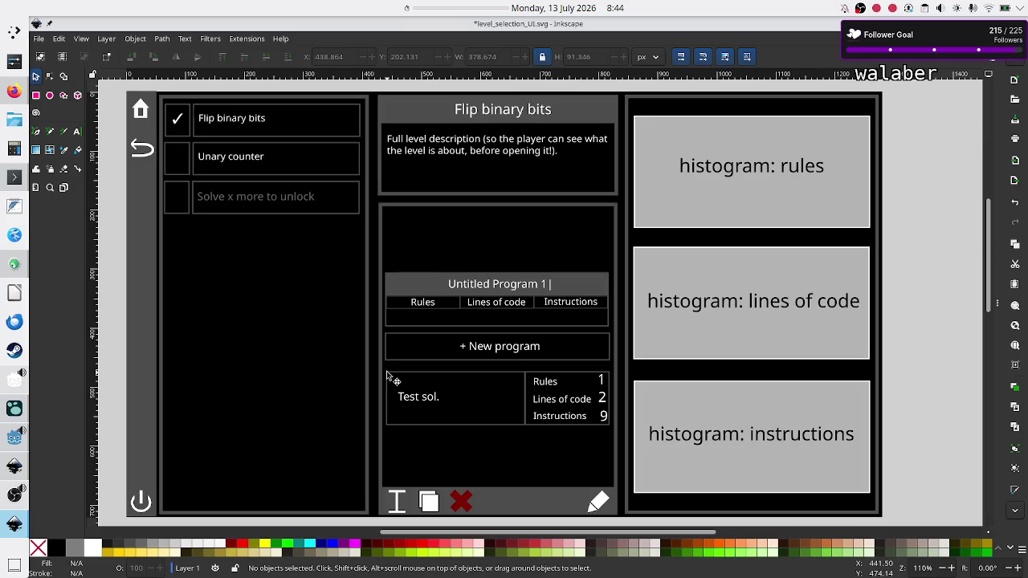
Select the Test sol. row's frame, text, labels and values, and group them into one object
drag(383, 371, 412, 399)
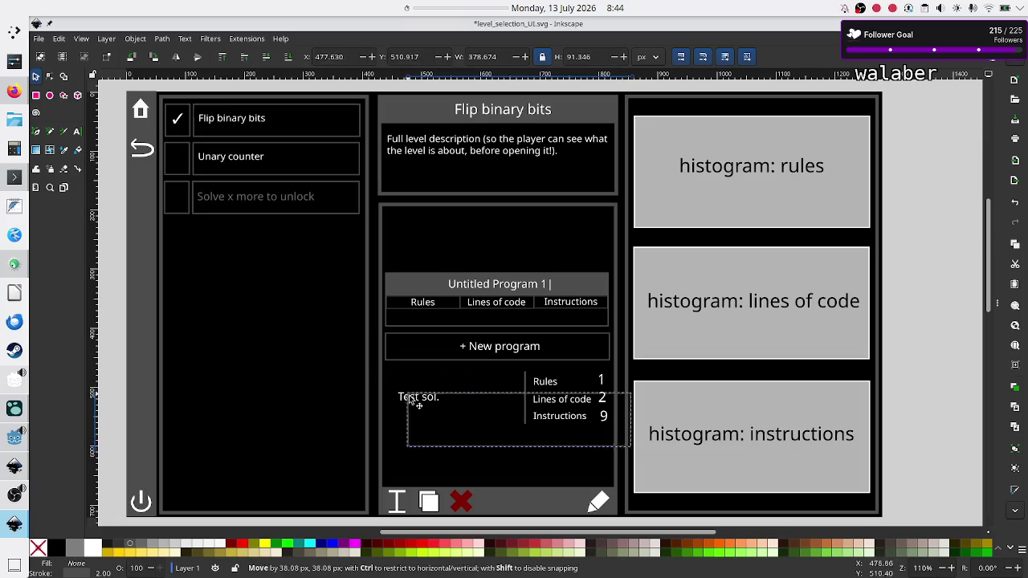
key(ctrl+z)
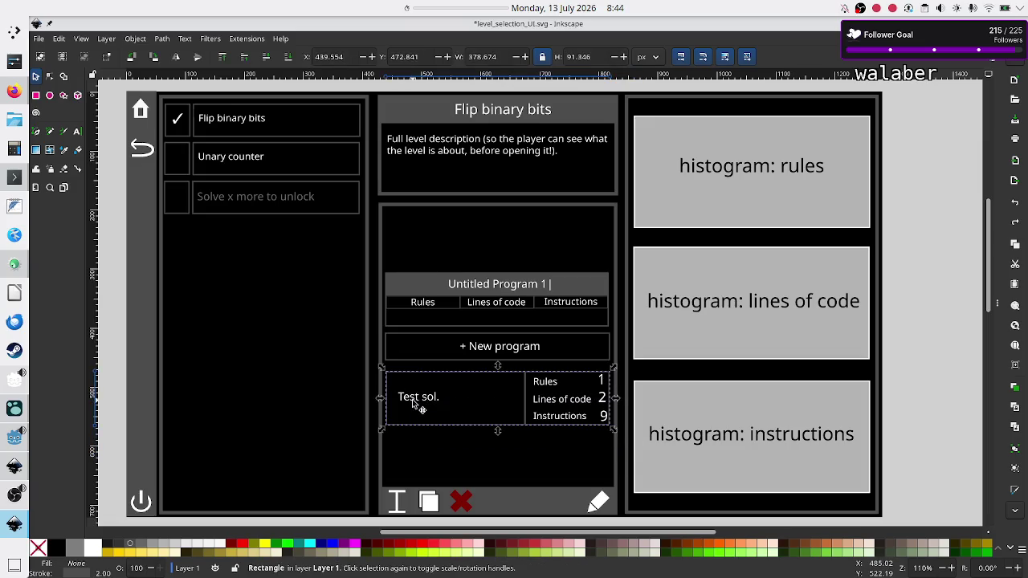
shift+click(428, 397)
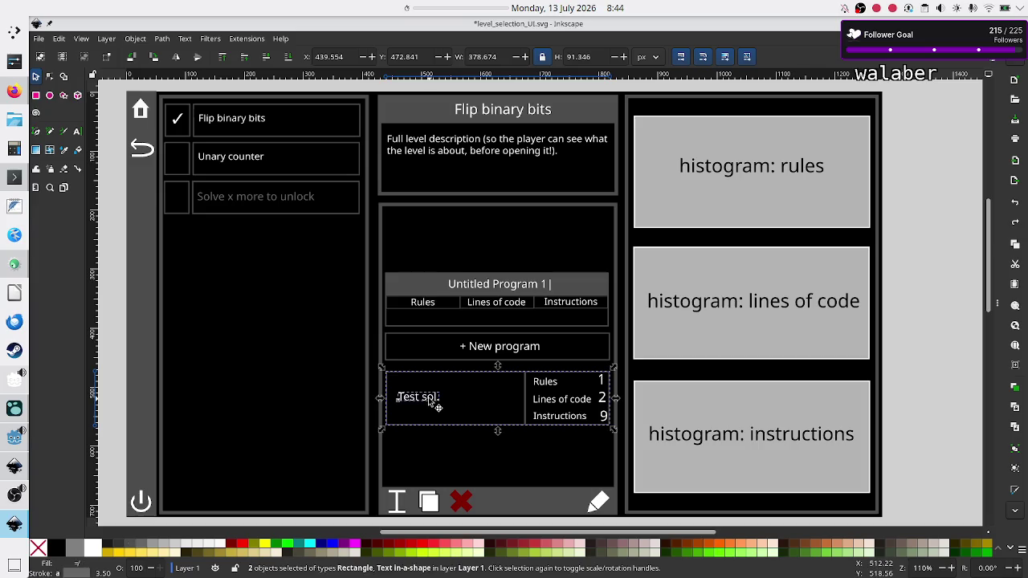
shift+click(545, 385)
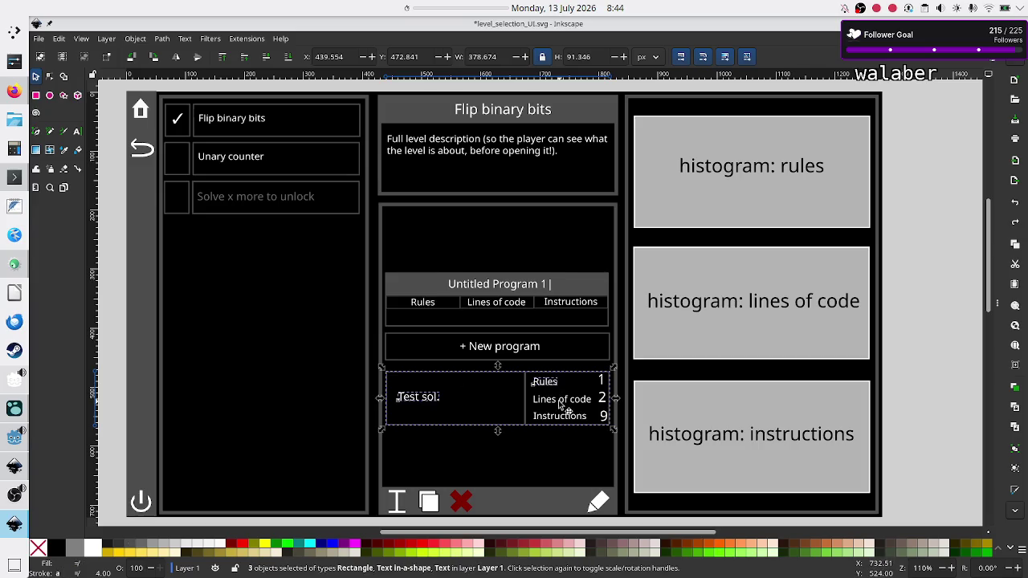
shift+click(557, 399)
shift+click(601, 414)
shift+click(601, 381)
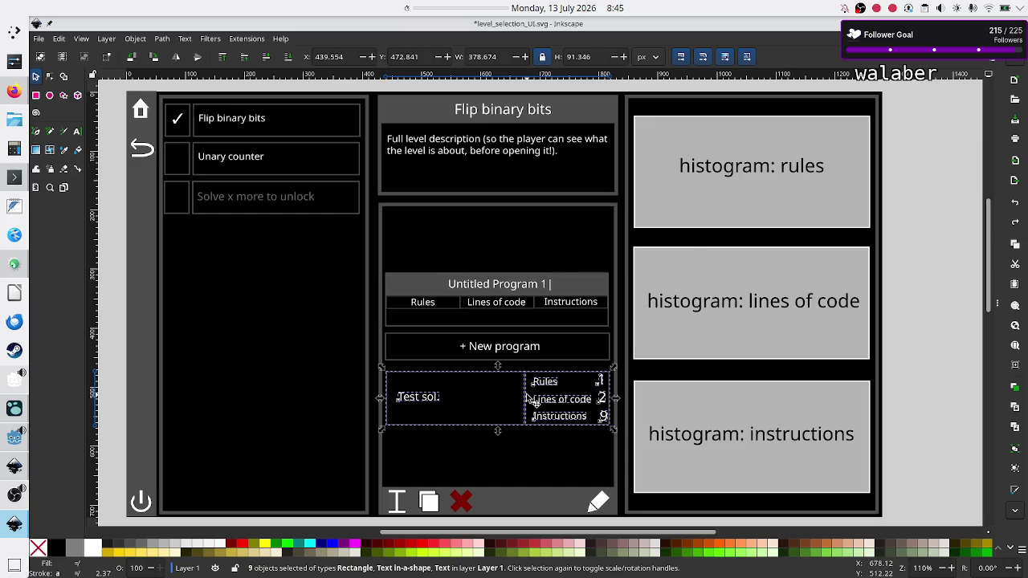
right_click(528, 399)
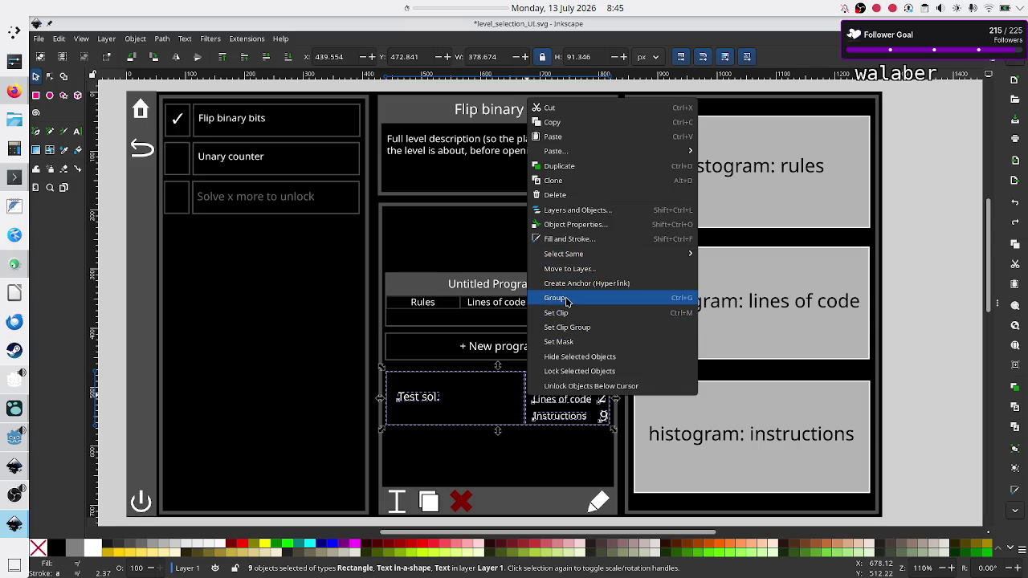
click(567, 300)
Move the grouped Test sol. row to the top of the programs panel and nudge it into alignment
drag(526, 397, 526, 237)
key(Left)
key(Left)
key(Left)
key(Left)
key(Up)
key(Up)
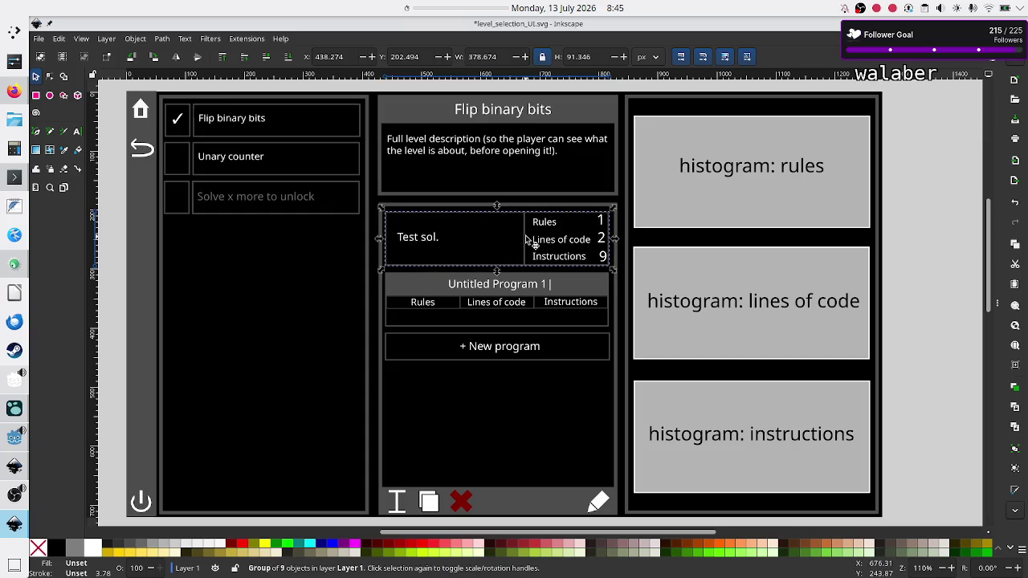
key(Escape)
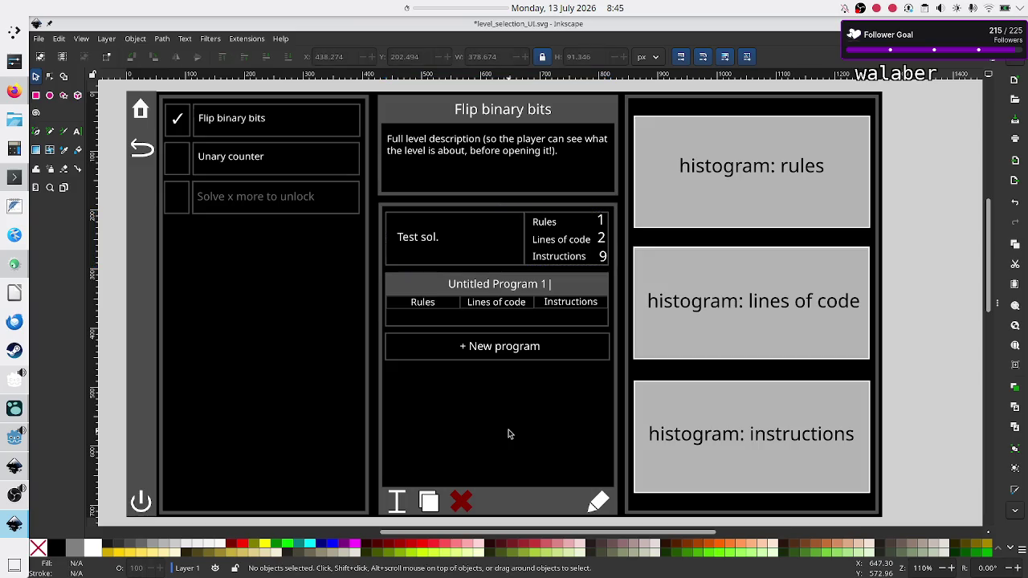
Delete the grey Untitled Program 1 header box and its title text
click(463, 294)
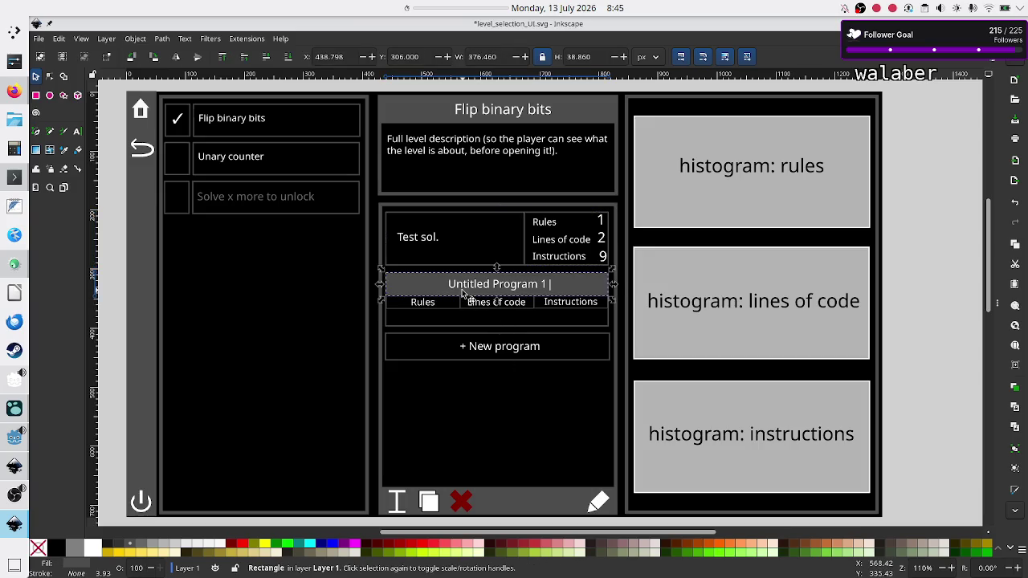
key(Delete)
click(476, 288)
key(Delete)
click(444, 302)
Delete the Rules, Lines of code and Instructions header cells and the empty box below
key(Delete)
click(428, 302)
key(Delete)
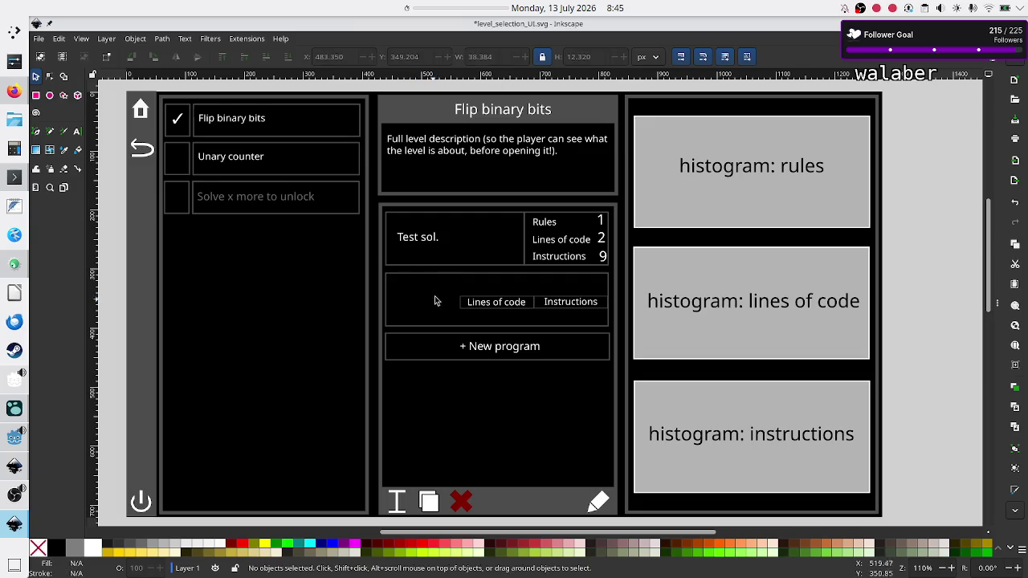
mouse_move(449, 290)
mouse_down()
mouse_move(558, 320)
mouse_move(610, 318)
mouse_up()
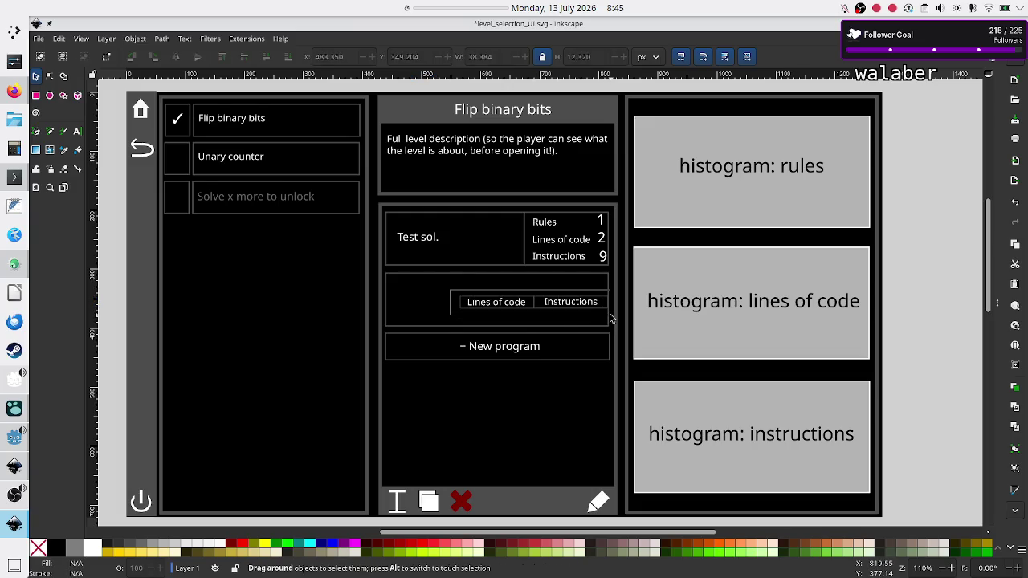
key(Delete)
click(608, 317)
key(Delete)
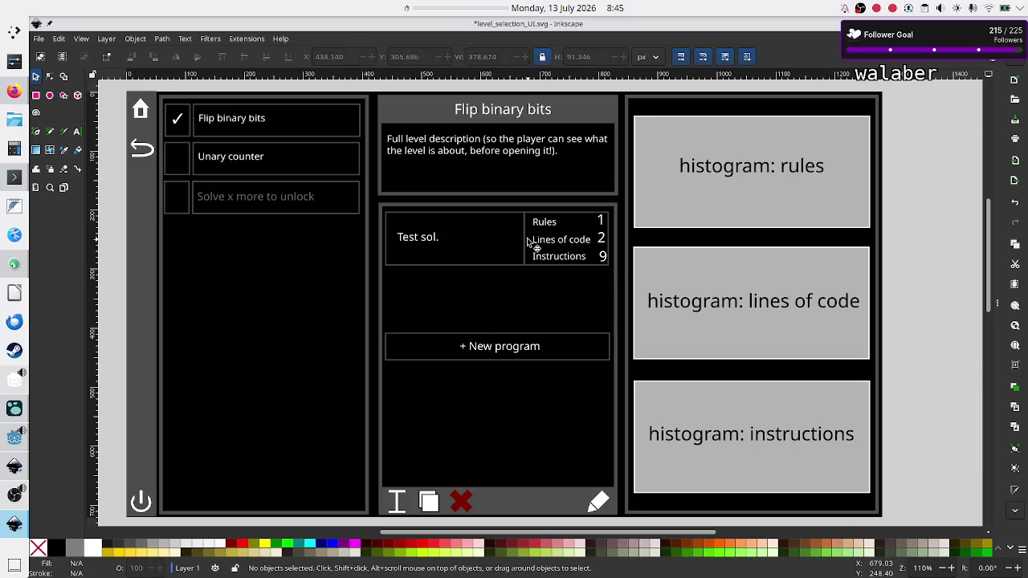
Paste a copy of the grouped Test sol. row and align it directly beneath the original
click(522, 239)
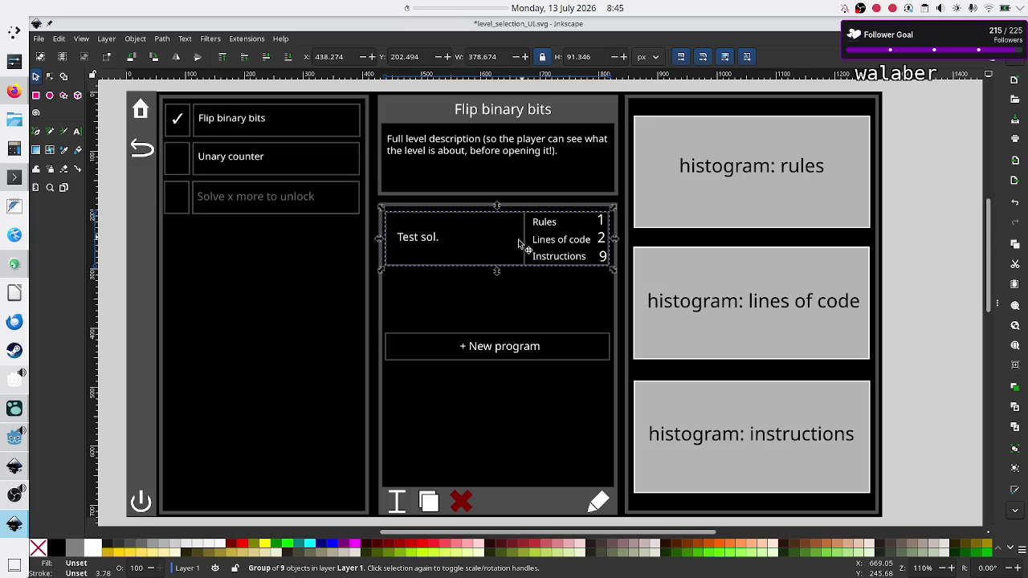
key(ctrl+v)
mouse_move(384, 295)
mouse_down()
mouse_move(415, 309)
mouse_move(413, 298)
mouse_up()
key(Left)
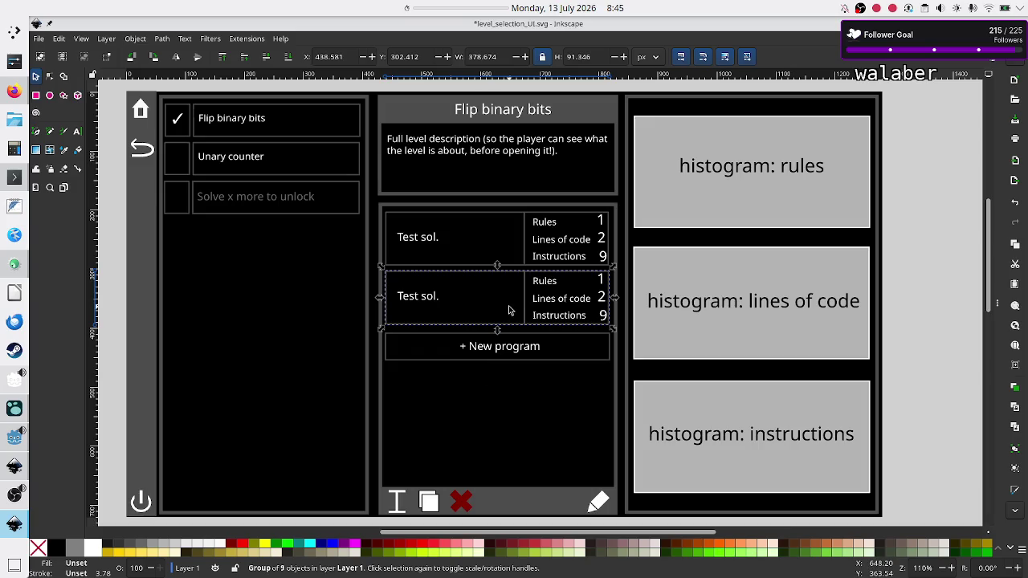
Ungroup the copied row and replace its Test sol. name with 'Untitled'
key(ctrl+shift+g)
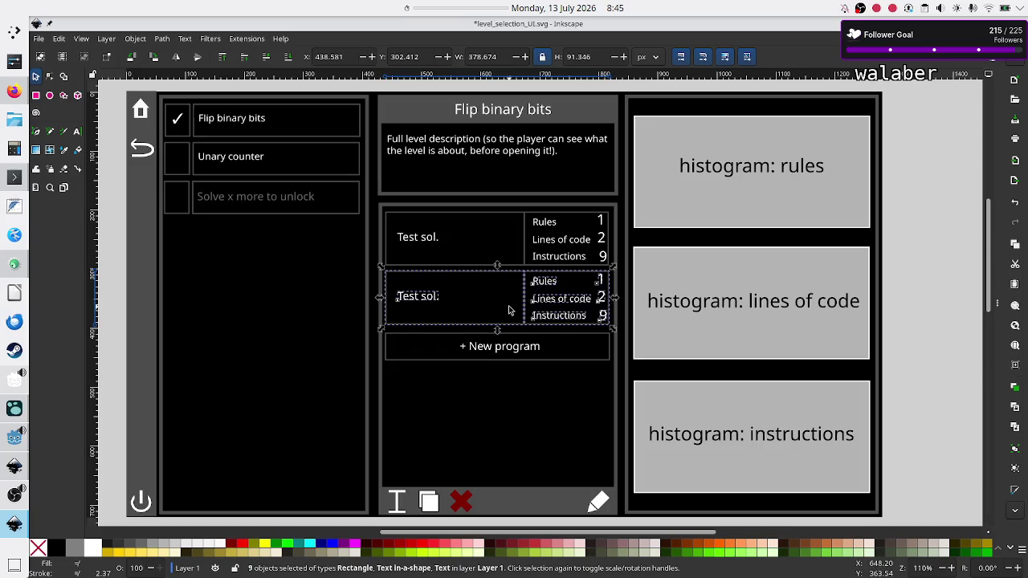
key(Escape)
click(432, 295)
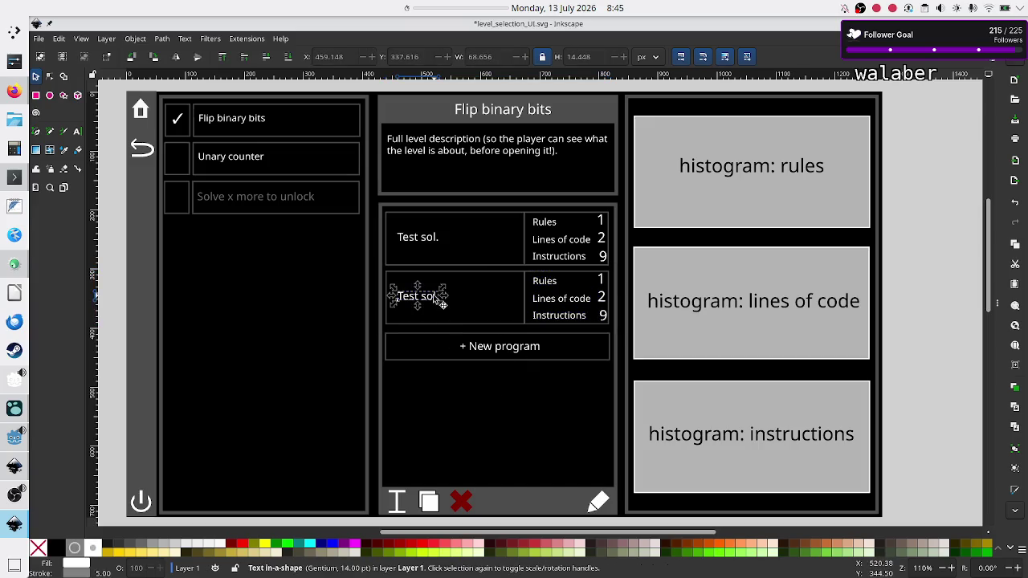
click(79, 134)
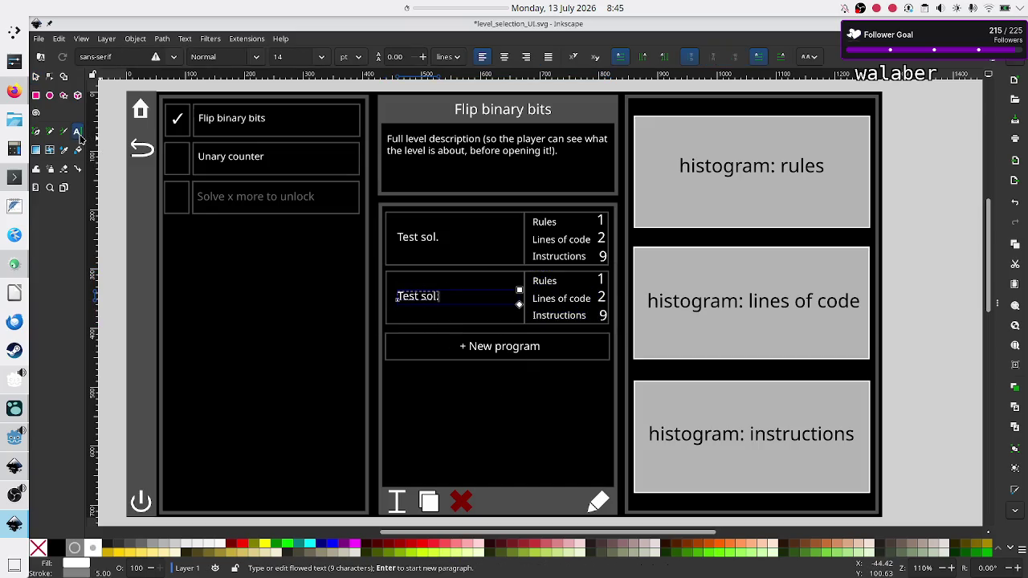
key(BackSpace)
key(BackSpace)
key(BackSpace)
key(BackSpace)
key(BackSpace)
key(BackSpace)
key(BackSpace)
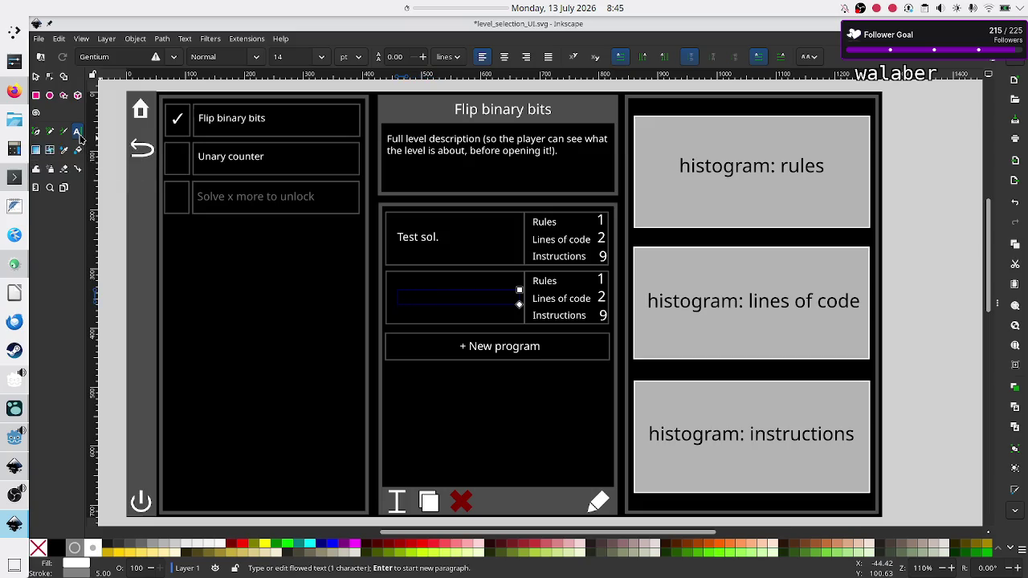
text(Under)
text(led)
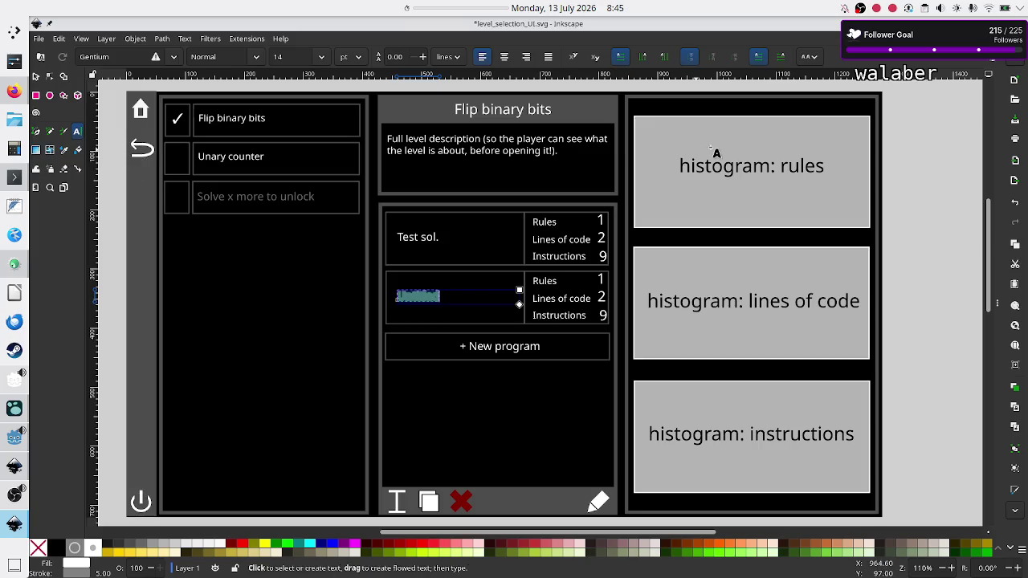
Set the name text's stroke to none and complete it as 'Untitled program 1'
key(ctrl+shift+f)
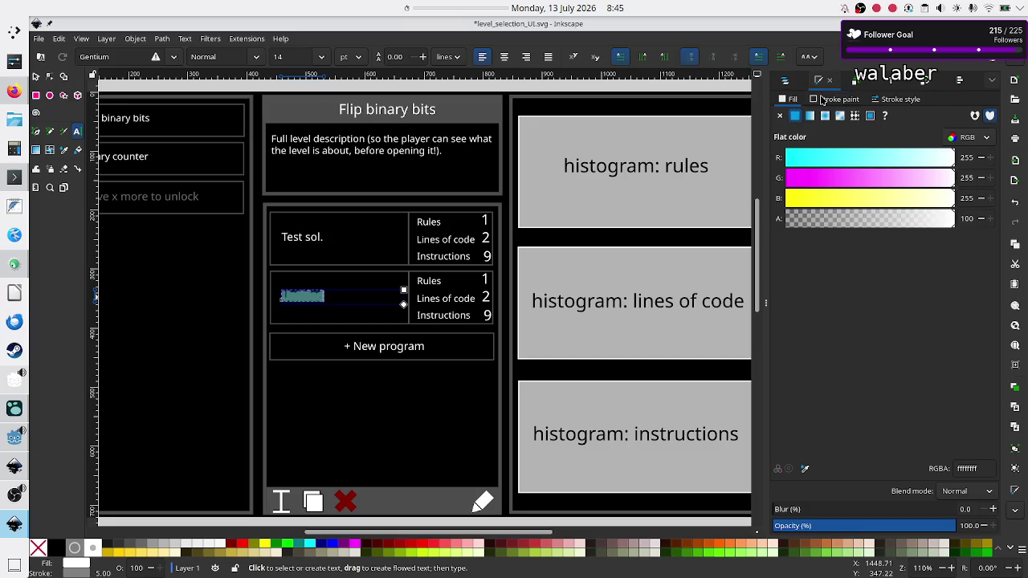
click(822, 100)
click(779, 116)
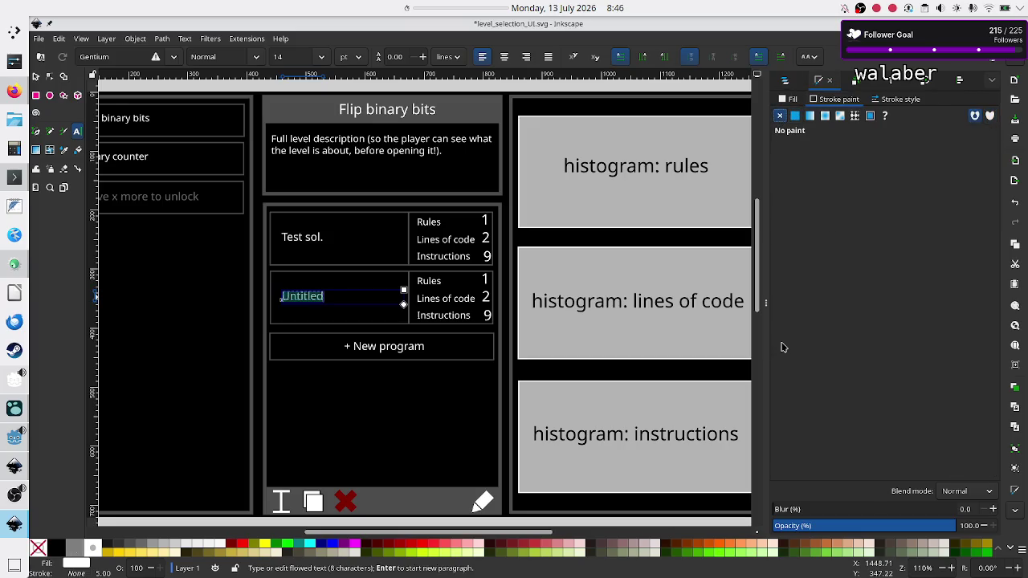
click(763, 306)
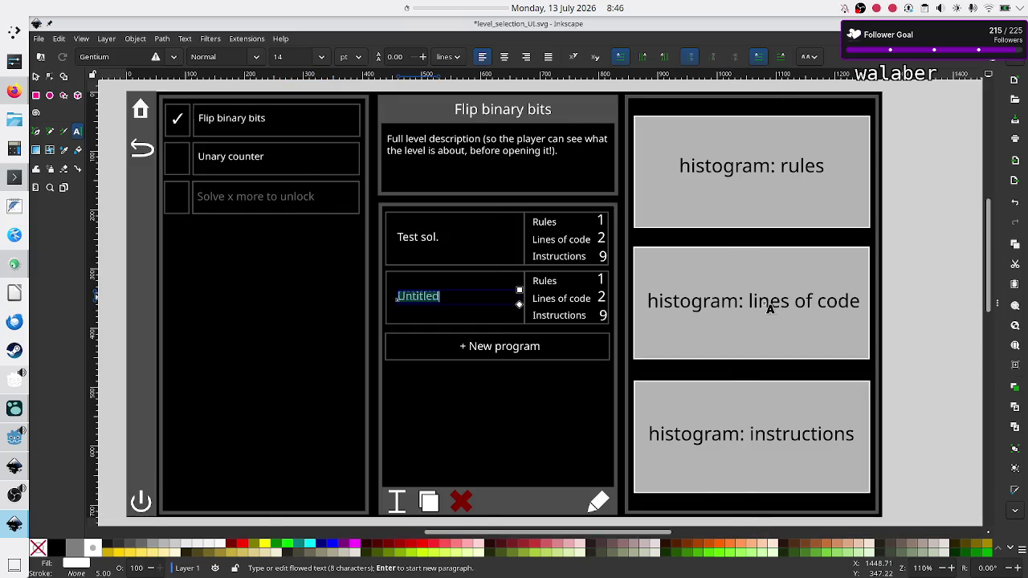
click(474, 304)
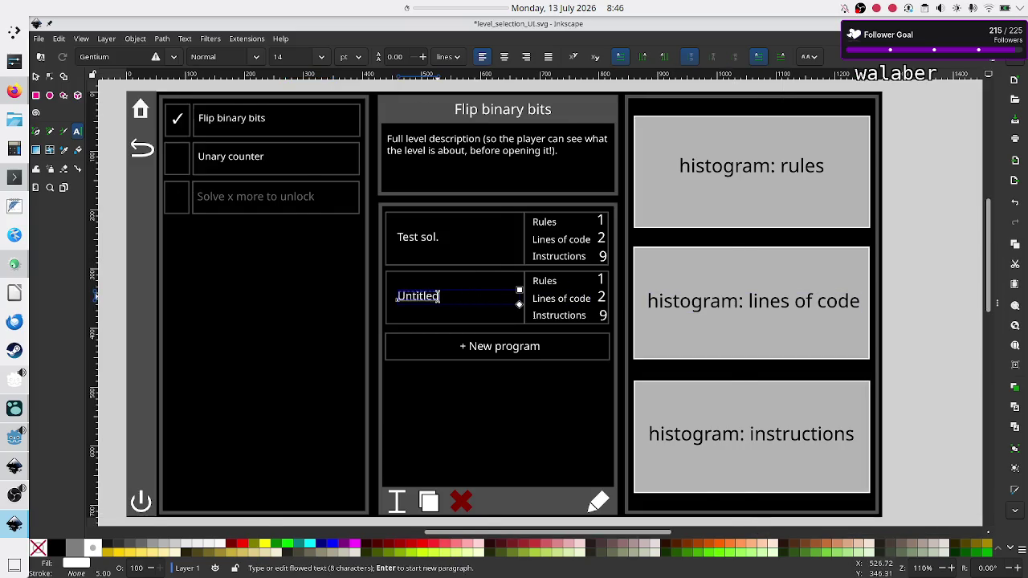
text( program 1)
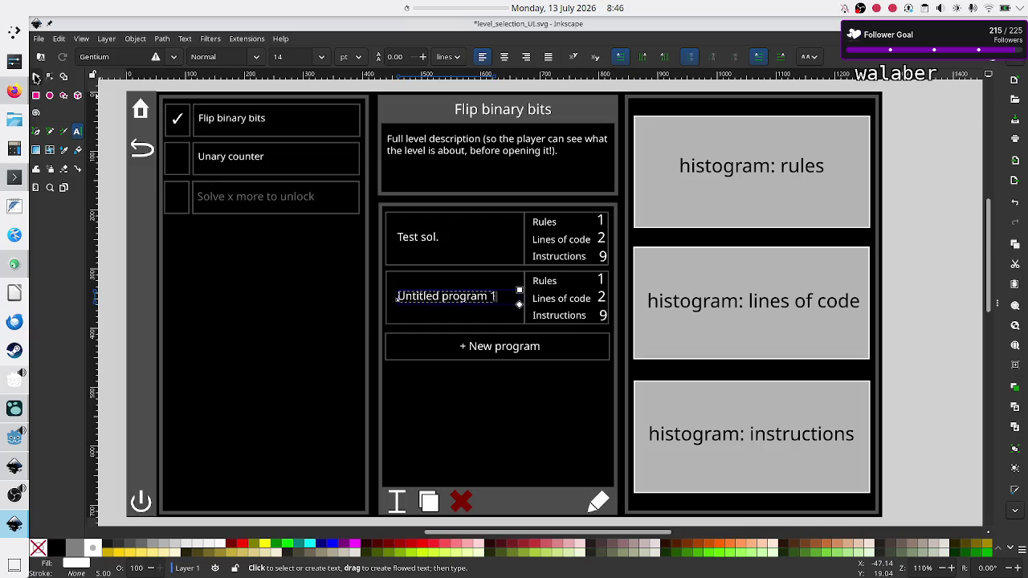
click(35, 76)
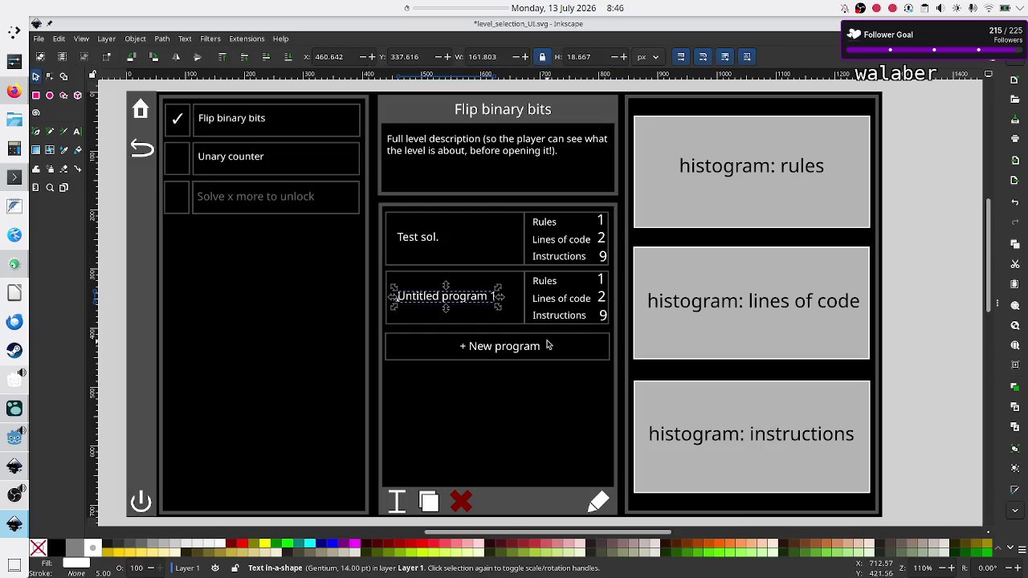
Delete the 1, 2 and 9 values beside Rules, Lines of code and Instructions in the second card
key(Escape)
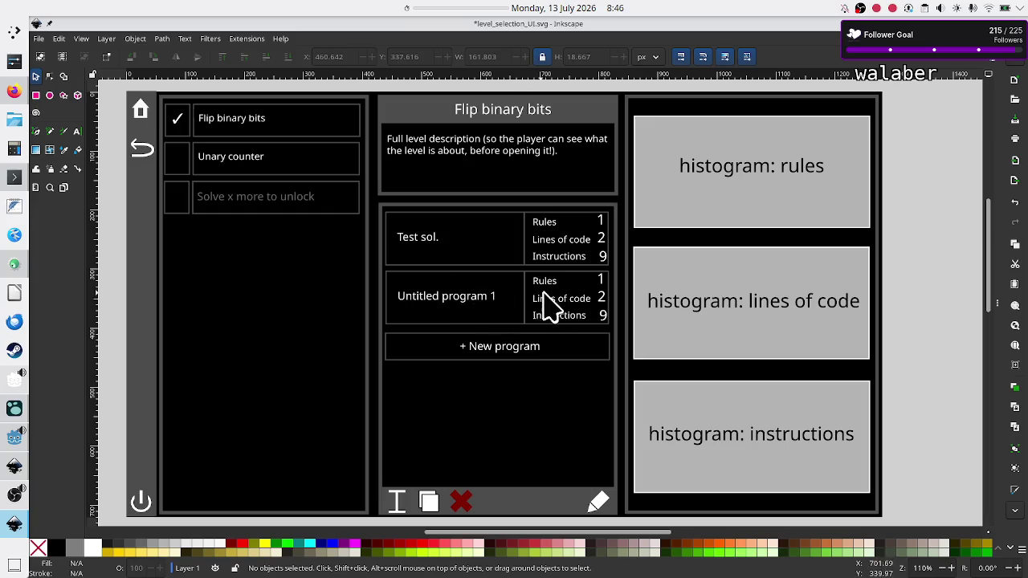
click(600, 280)
key(Delete)
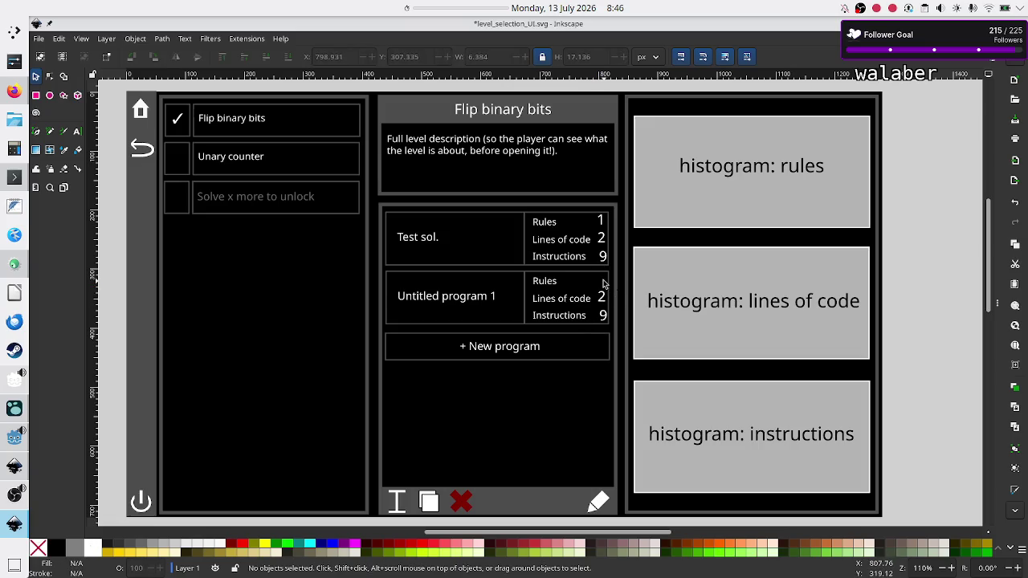
click(601, 298)
key(Delete)
click(602, 315)
key(Delete)
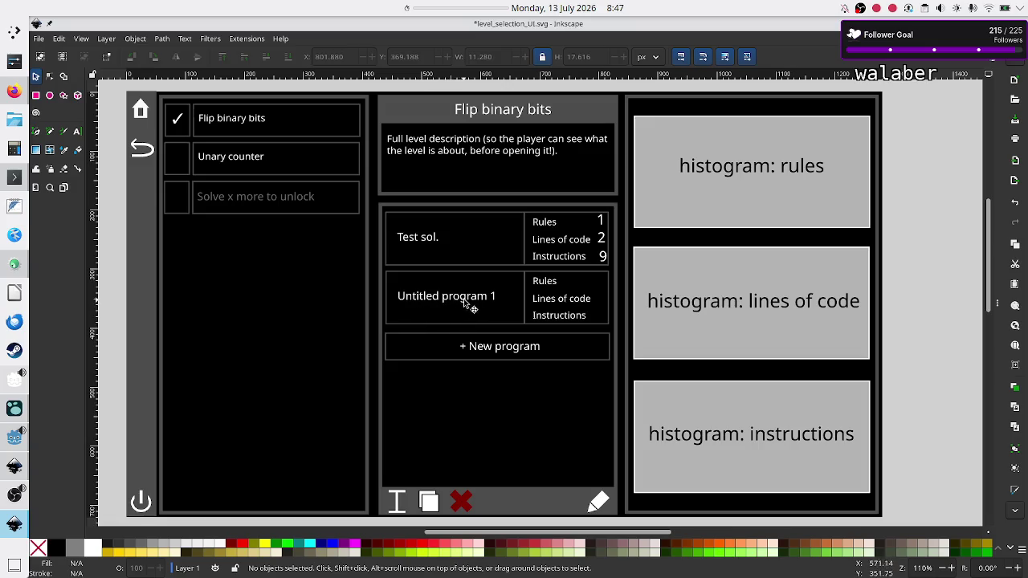
Delete the Rules and Instructions labels from the Untitled program 1 row
click(553, 284)
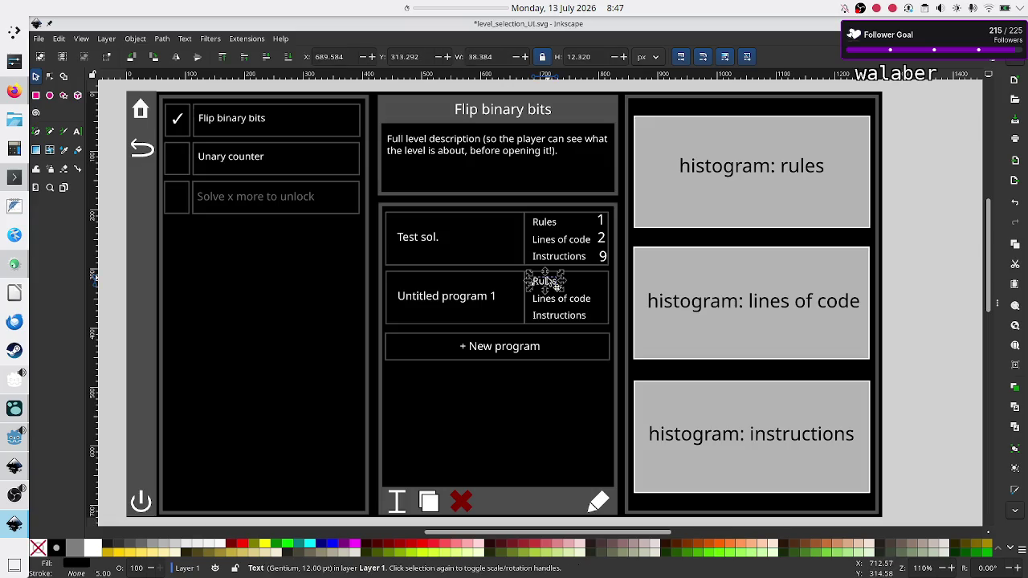
key(Delete)
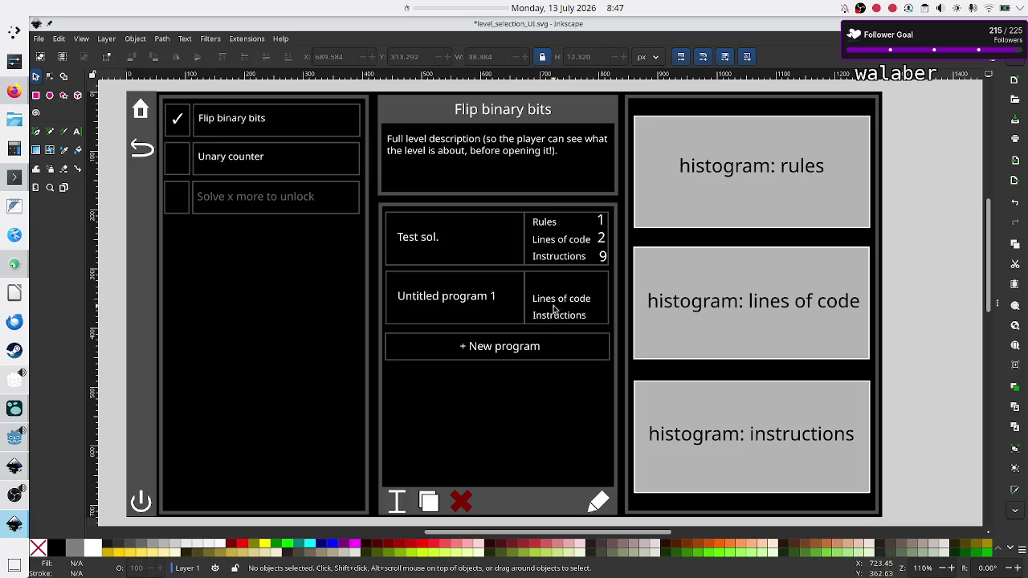
click(561, 321)
key(Delete)
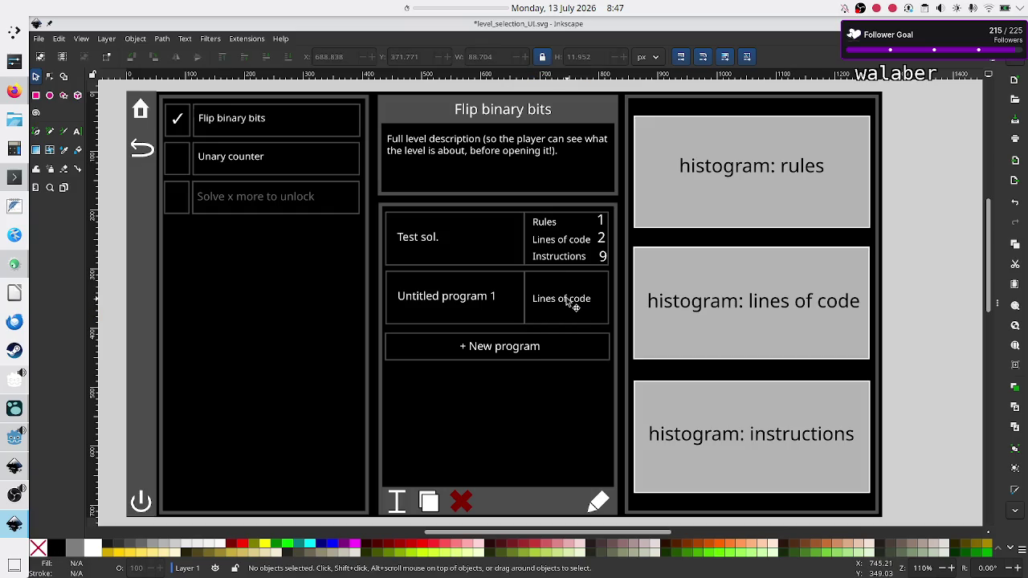
Retype the Lines of code label as 'not verified'
click(562, 298)
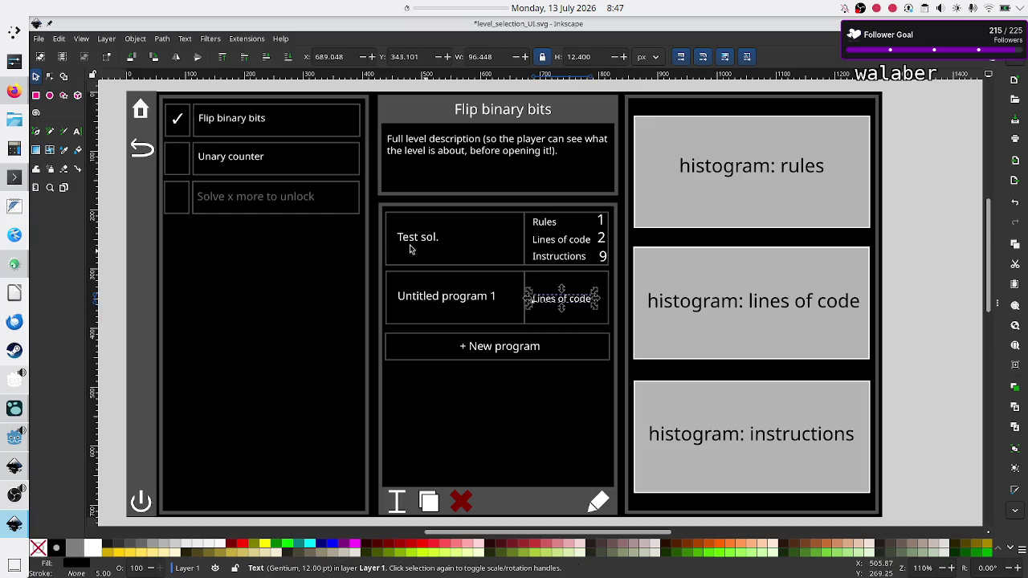
click(79, 133)
key(BackSpace)
key(BackSpace)
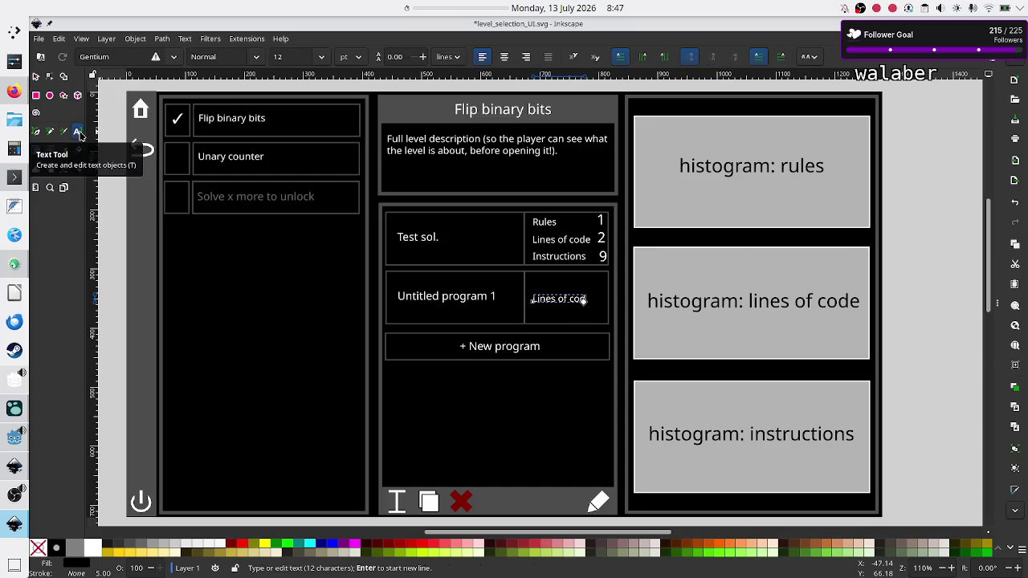
key(BackSpace)
key(BackSpace)
key(BackSpace)
key(BackSpace)
key(BackSpace)
key(BackSpace)
key(BackSpace)
key(BackSpace)
key(BackSpace)
key(BackSpace)
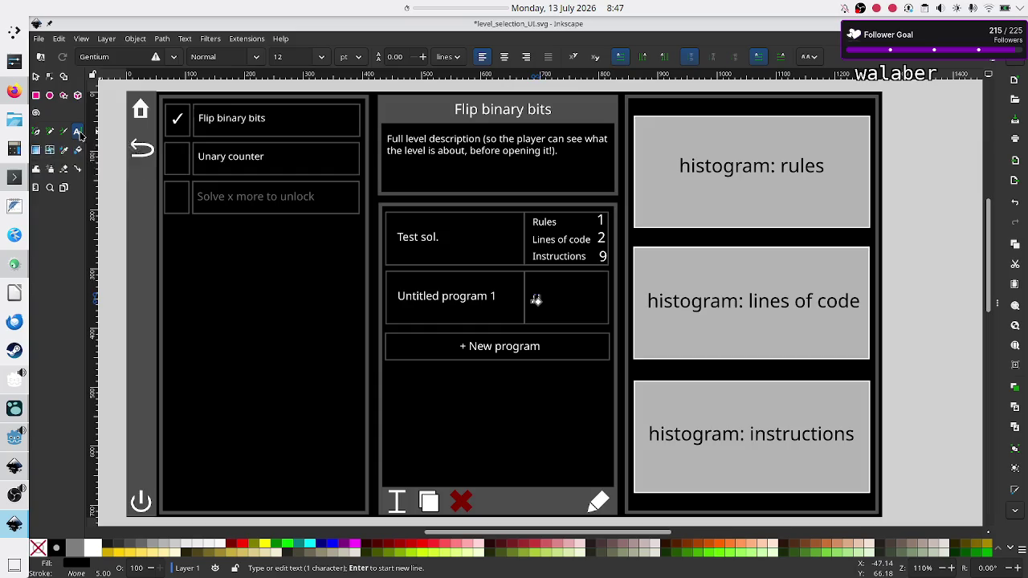
text(Erro)
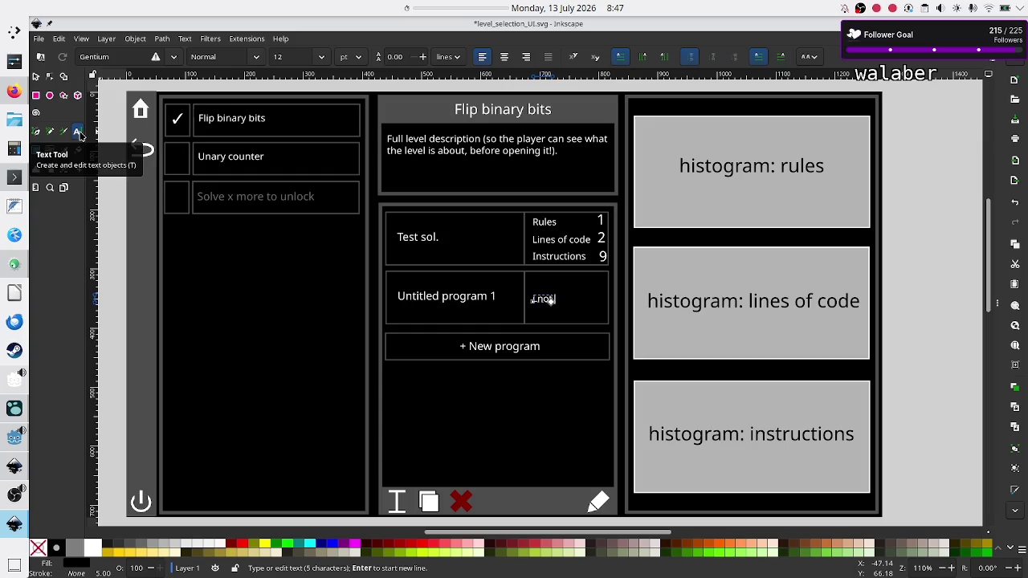
text(verified)
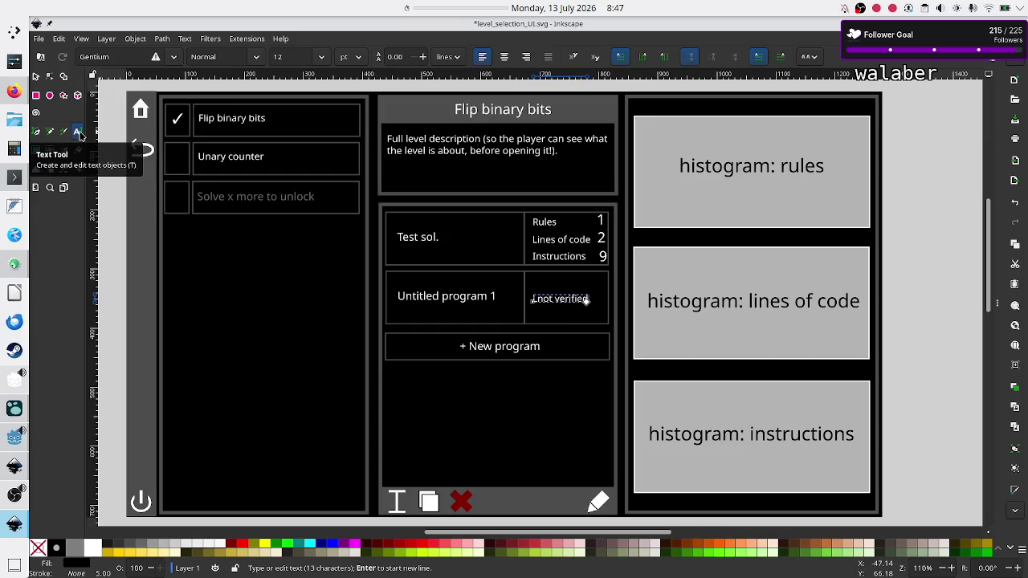
click(35, 77)
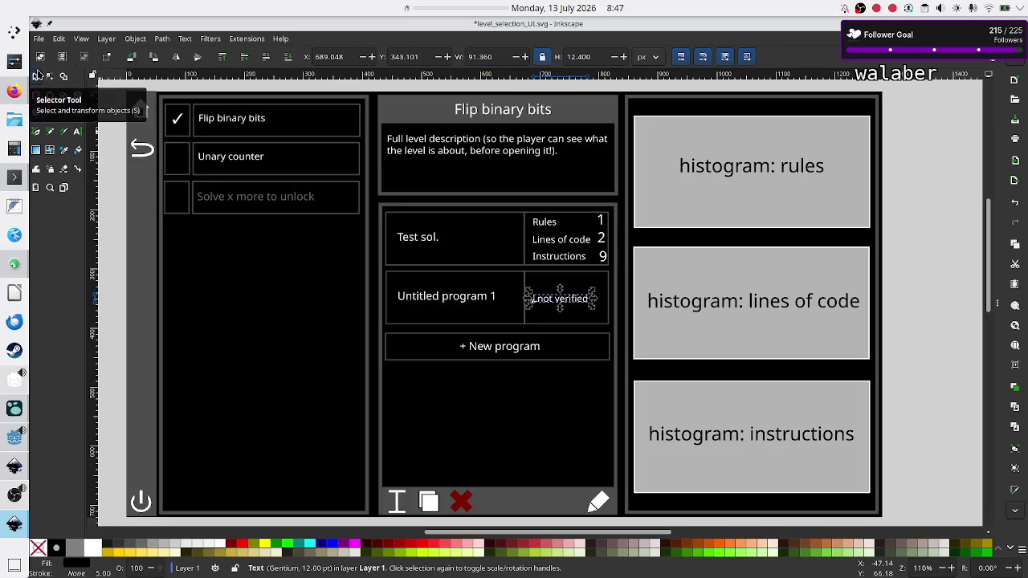
key(Escape)
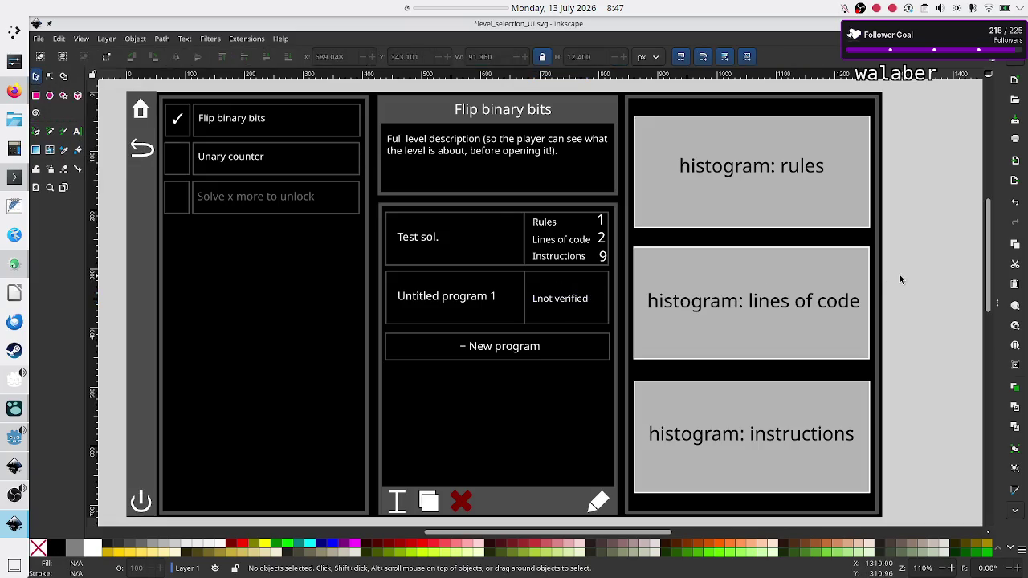
Remove a stray leading character from 'not verified' and nudge the label slightly right
click(566, 303)
click(78, 132)
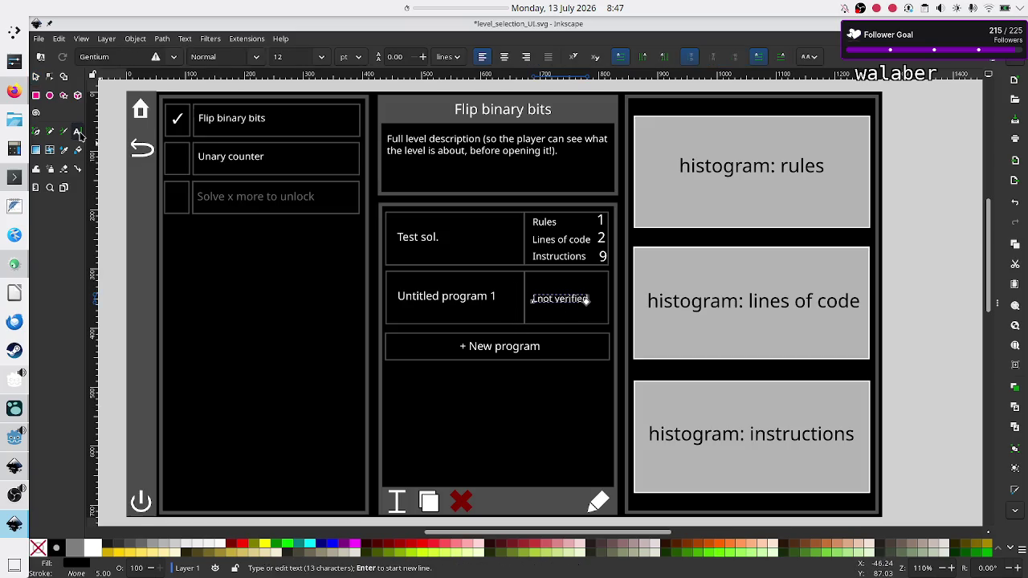
key(Delete)
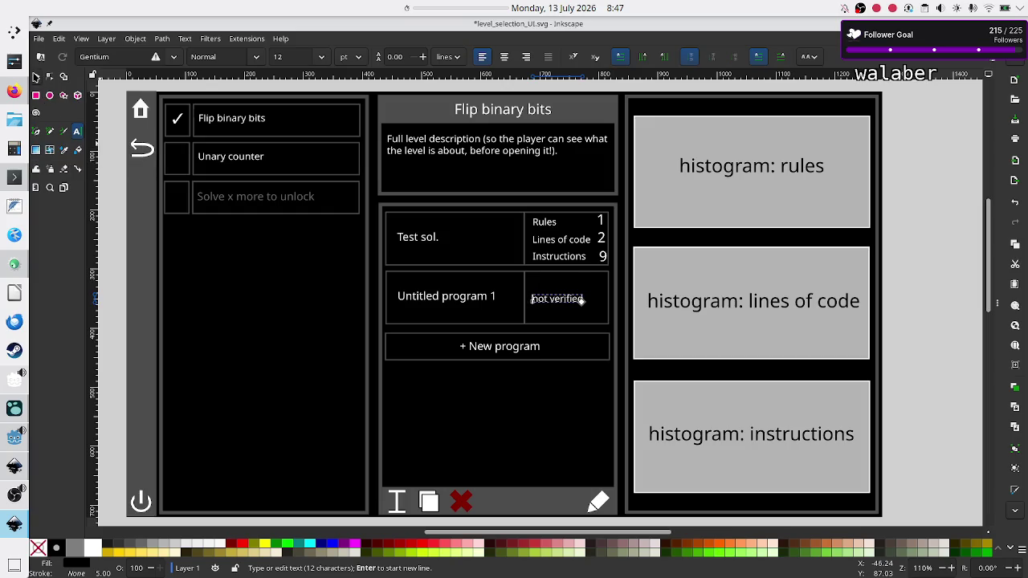
key(Escape)
key(s)
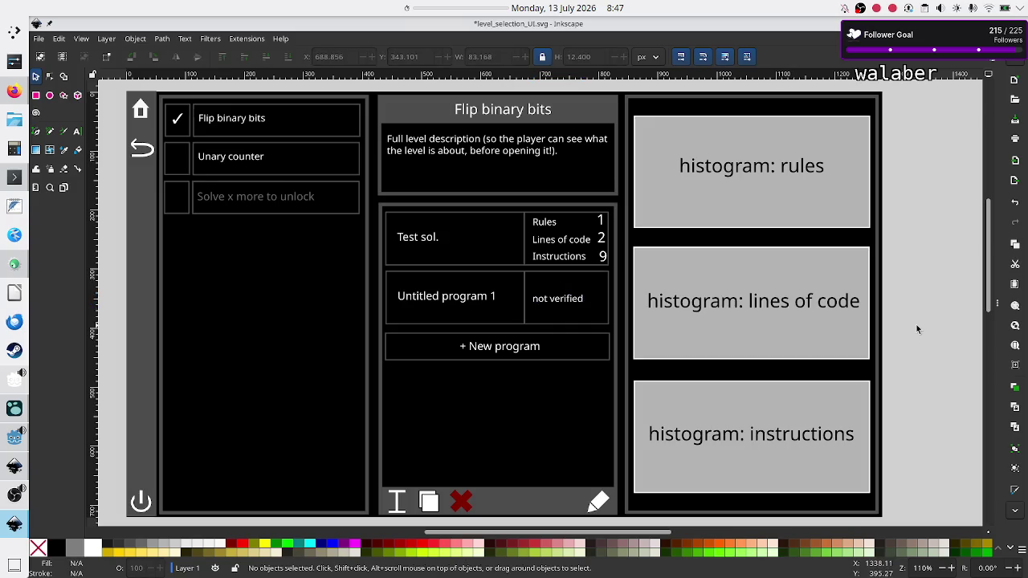
click(559, 303)
key(Right)
key(Right)
key(Right)
key(Right)
key(Right)
key(Right)
key(Right)
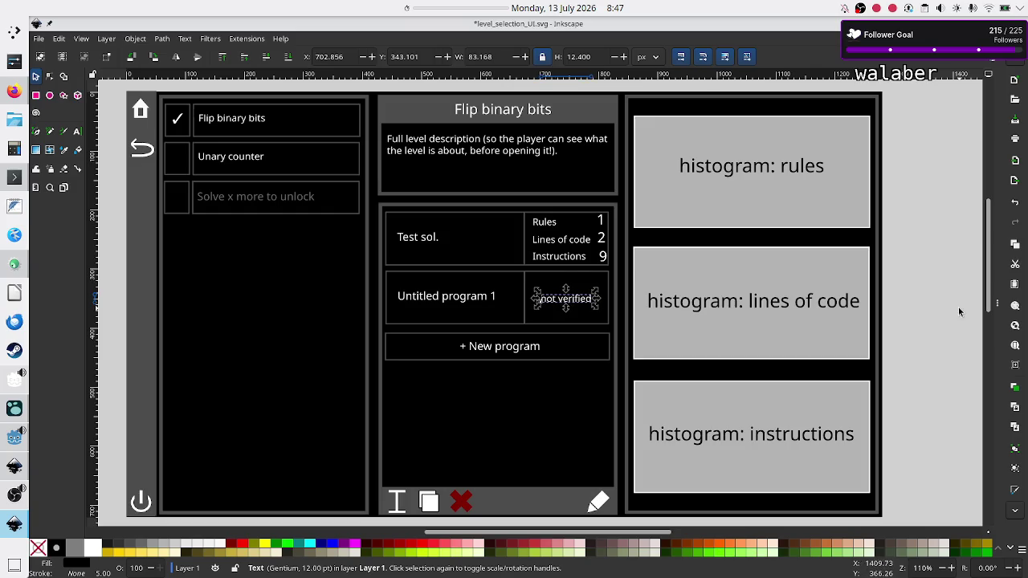
Draw a rectangle over the Untitled program 1 card and fill it yellow (ffff00)
click(959, 240)
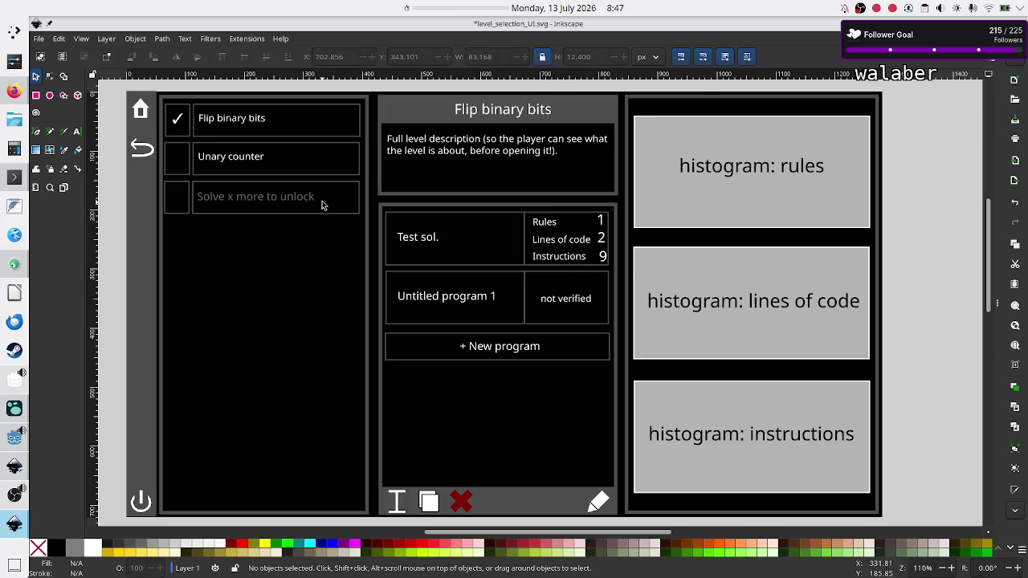
click(36, 95)
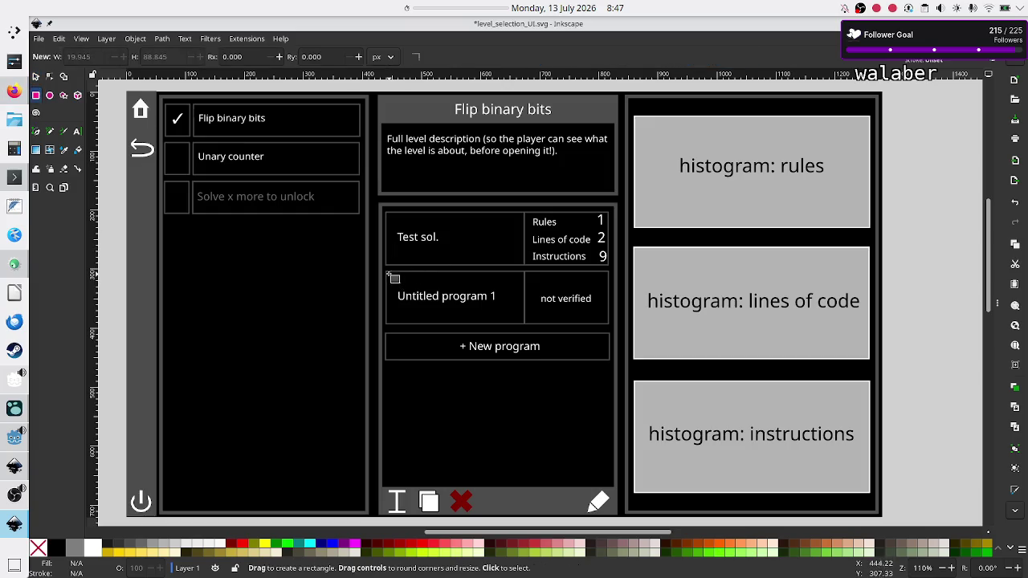
drag(406, 286, 608, 324)
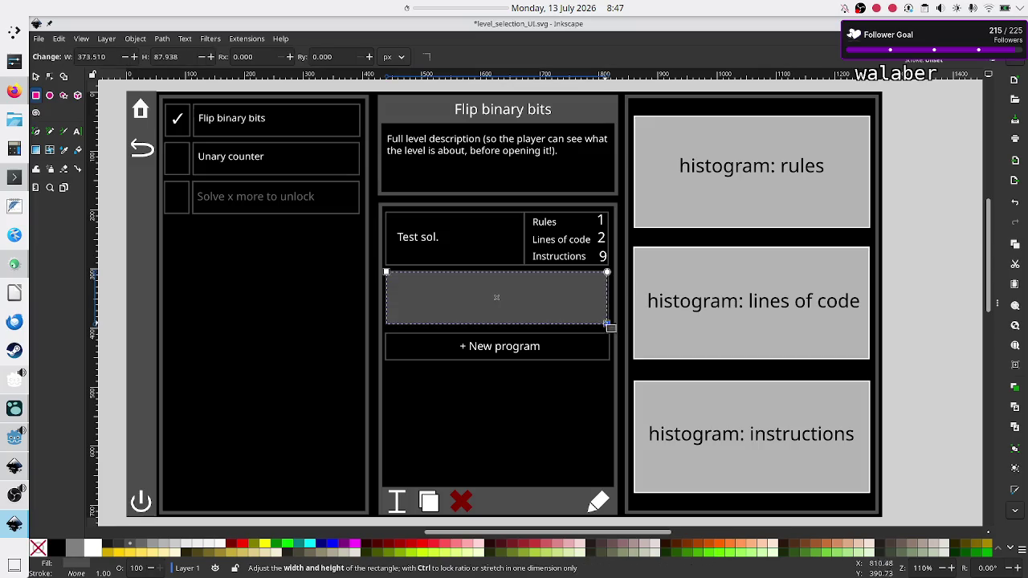
key(ctrl+shift+f)
text(ffff00)
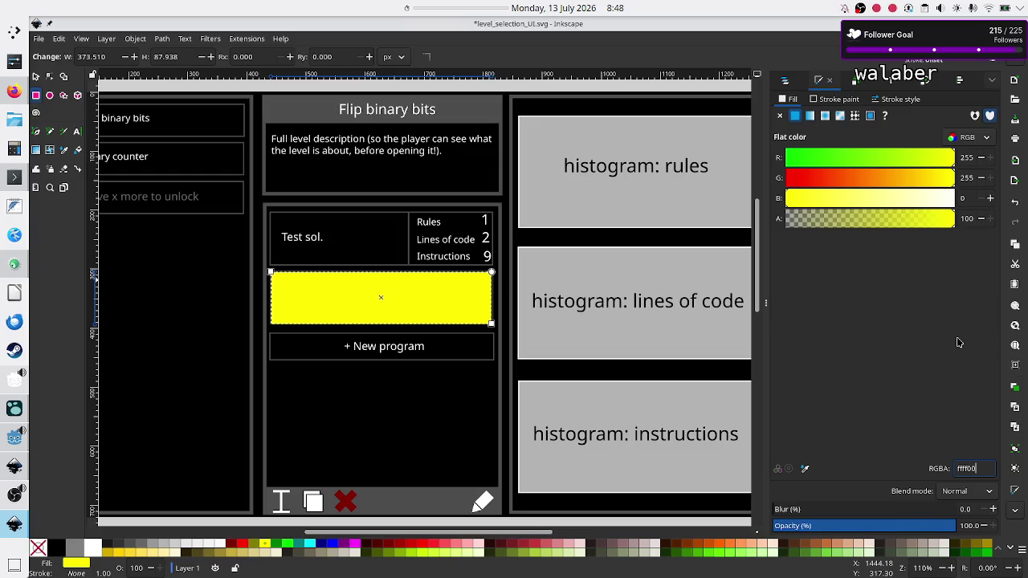
click(767, 306)
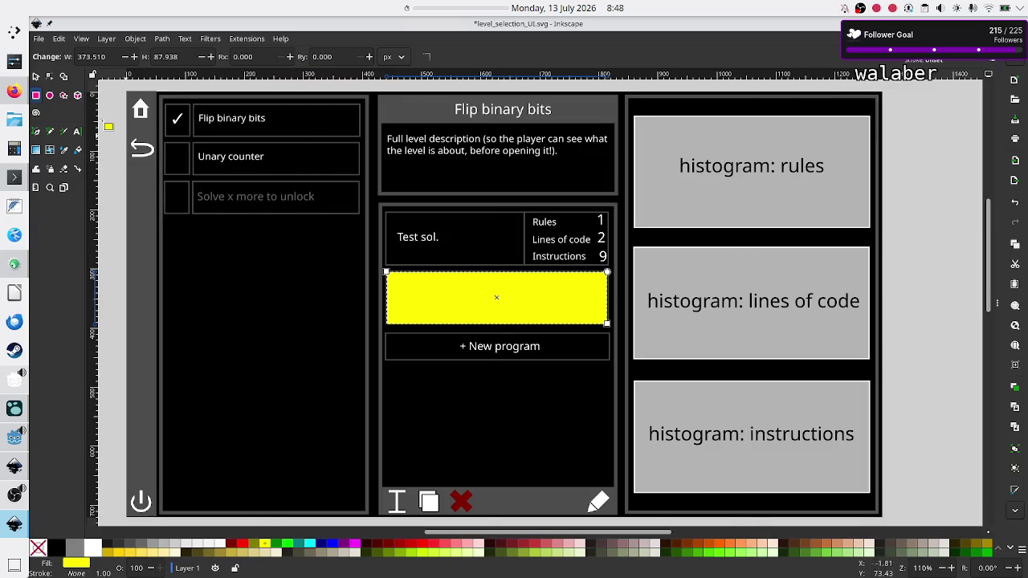
Lower the yellow rectangle two steps via Object > Lower so the divider line shows above it
click(36, 75)
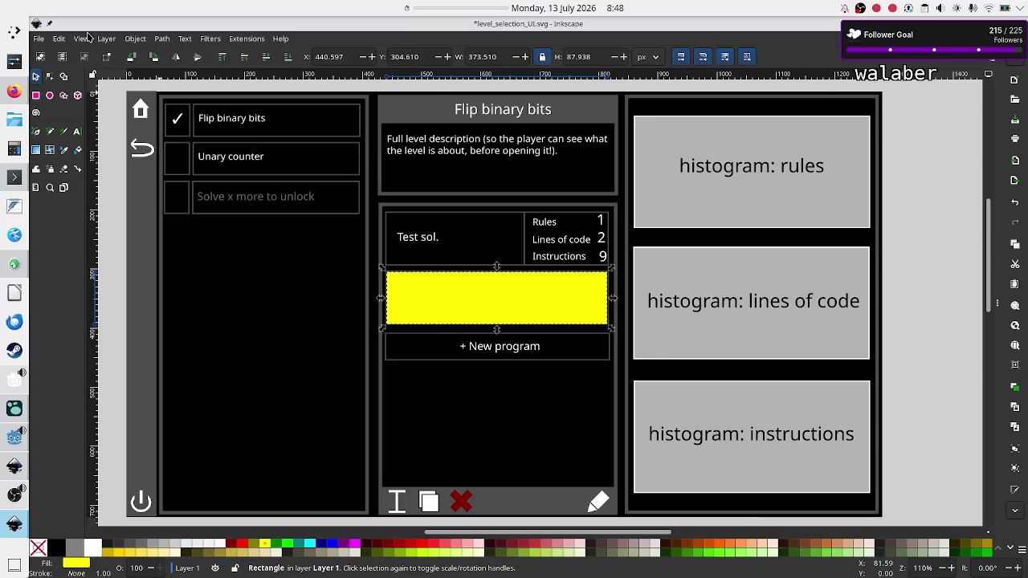
click(135, 38)
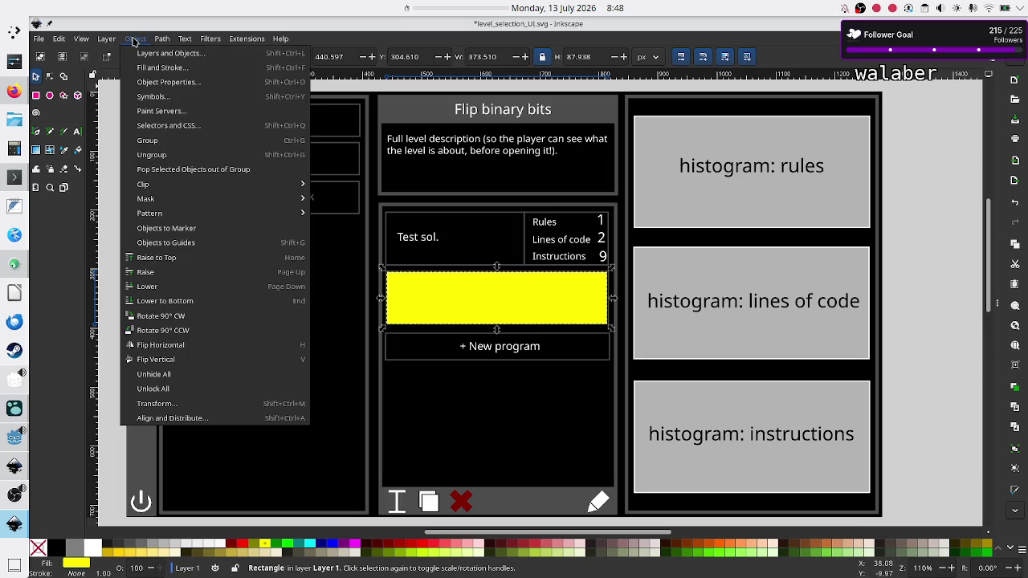
click(179, 289)
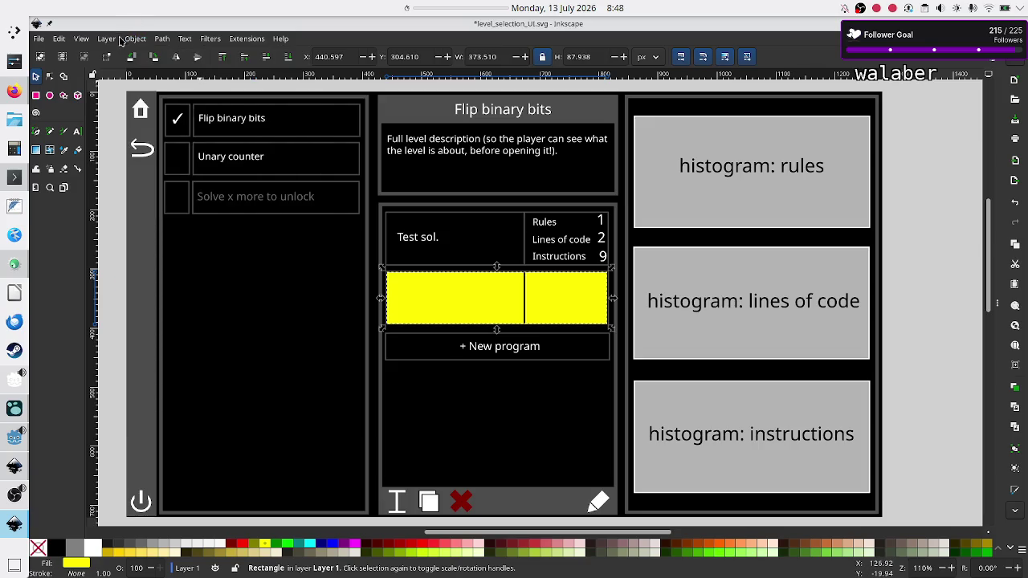
click(127, 39)
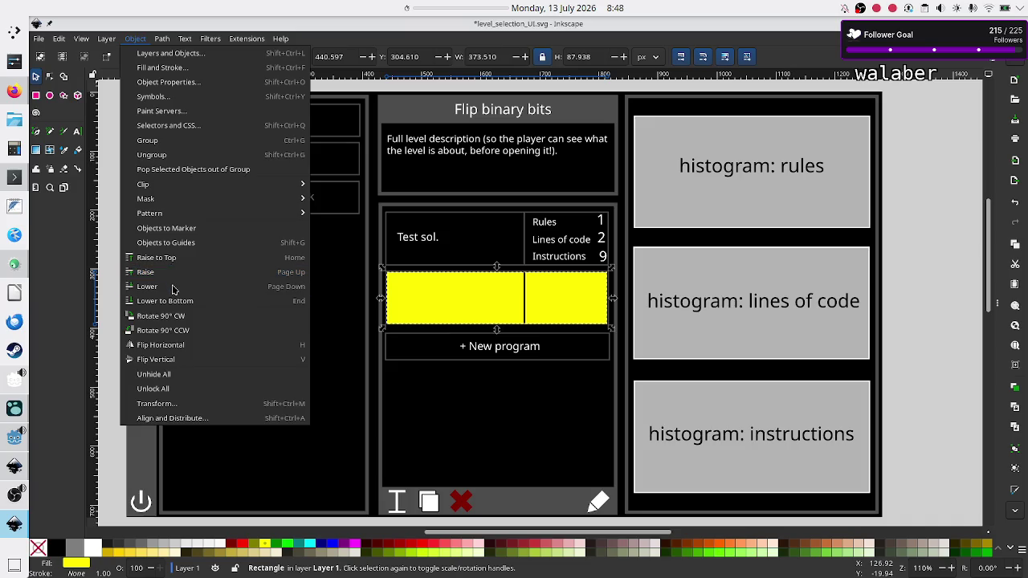
click(173, 289)
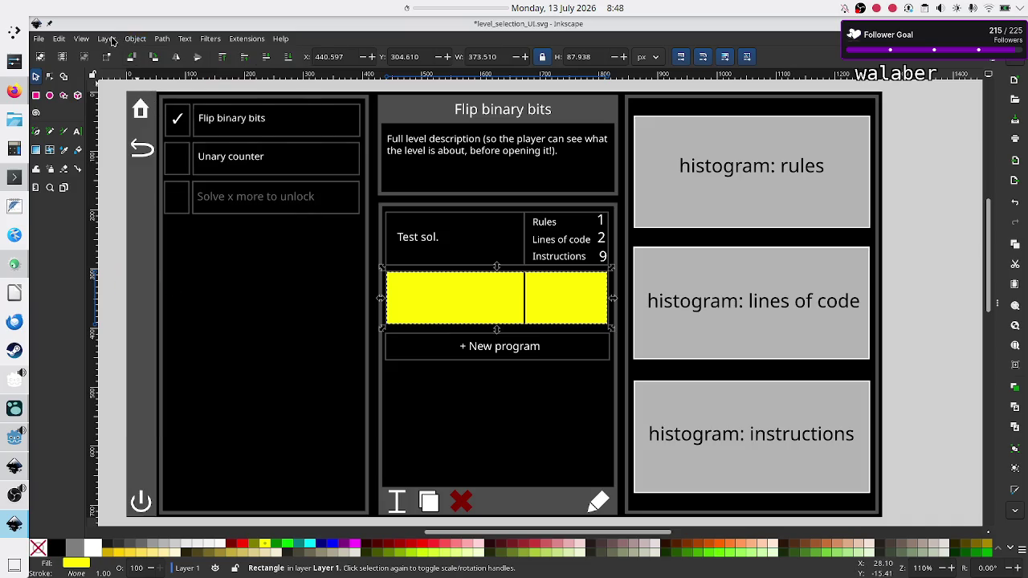
Color the 'Untitled program 1' and 'not verified' card labels black from the palette
click(135, 39)
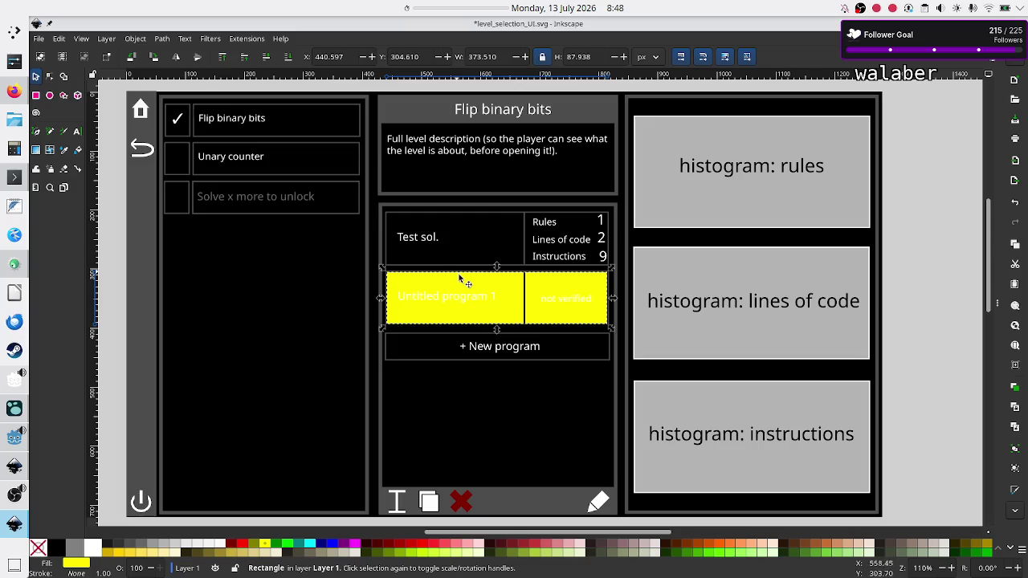
click(439, 298)
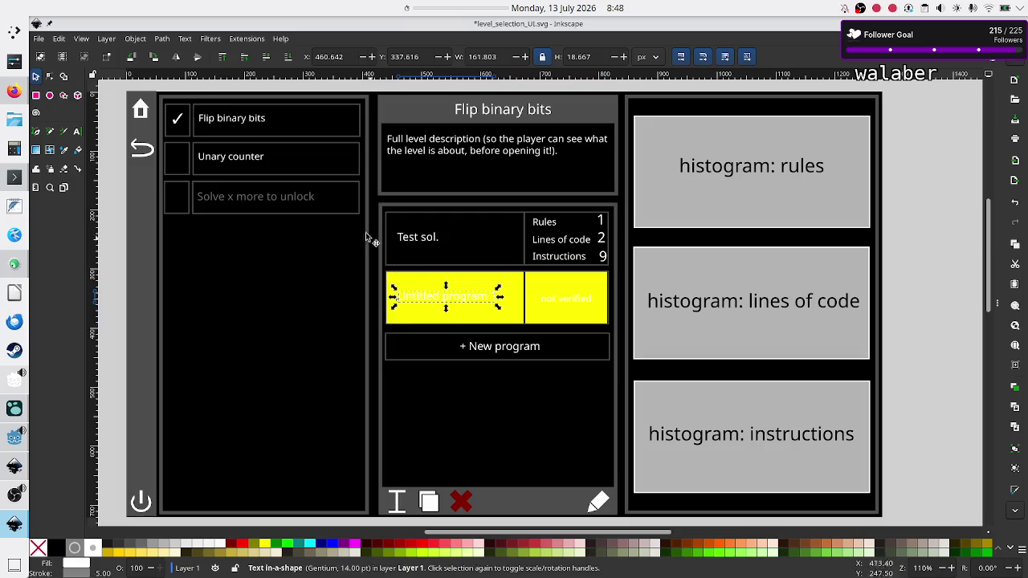
click(55, 559)
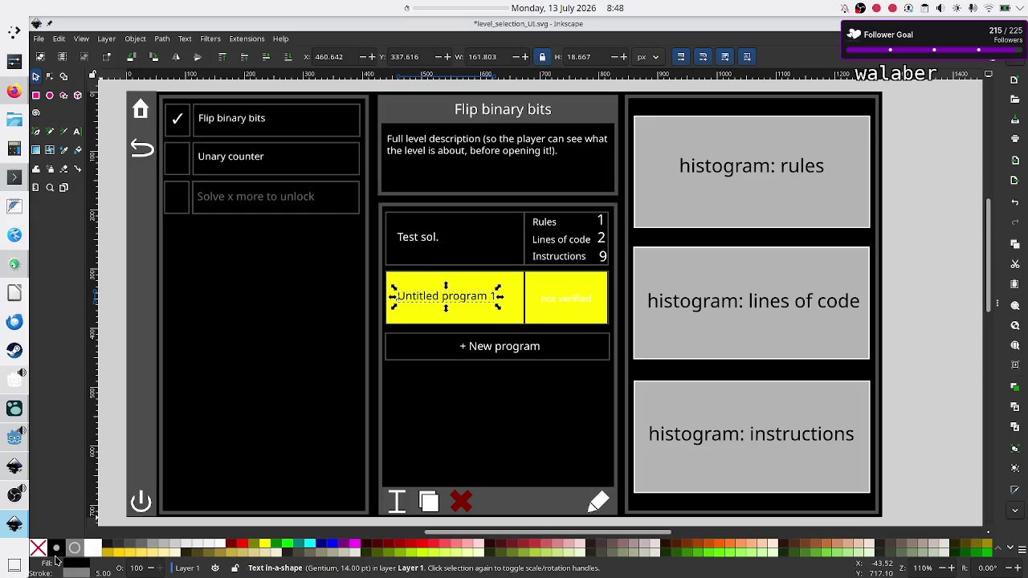
click(569, 301)
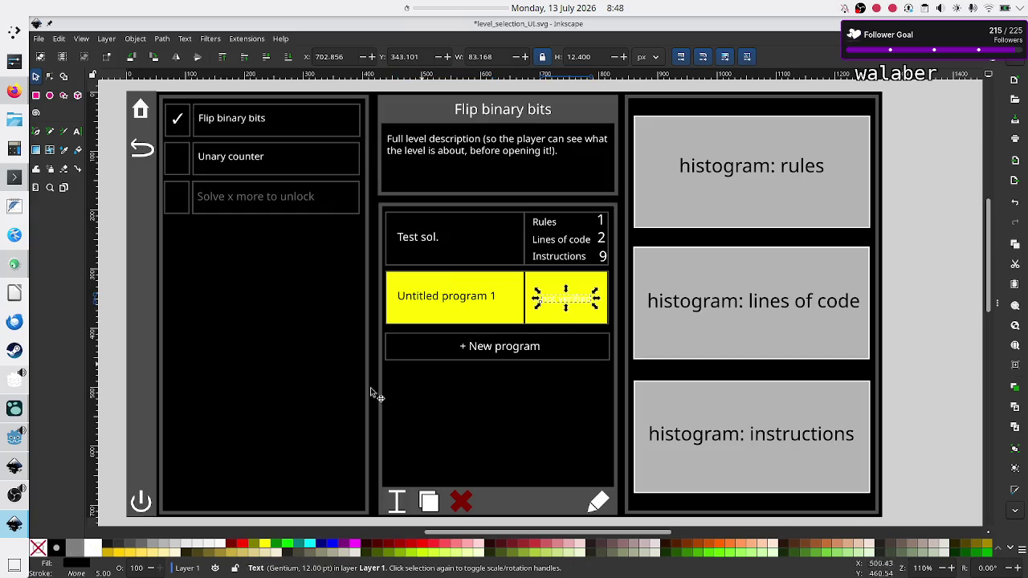
click(55, 552)
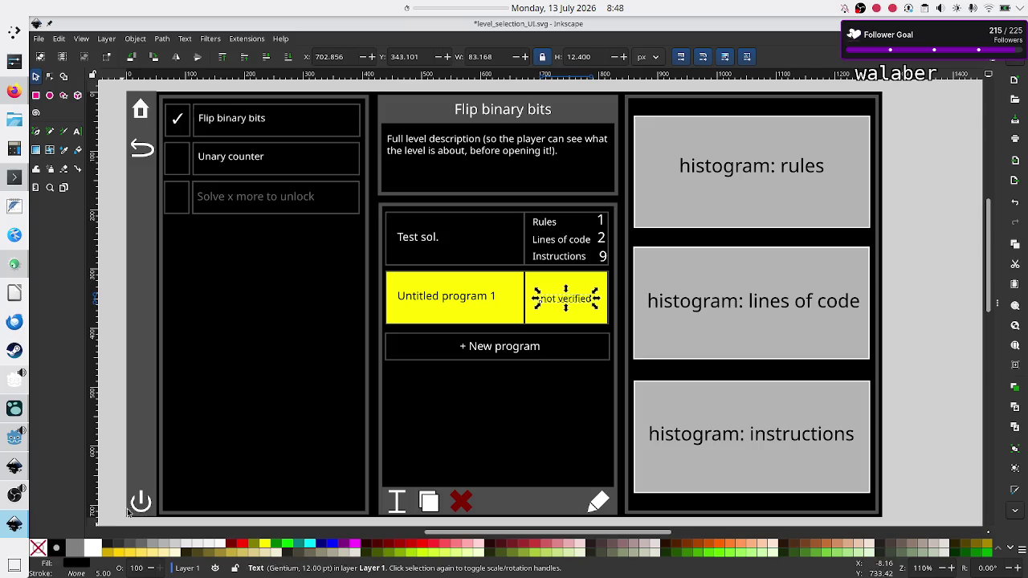
click(371, 393)
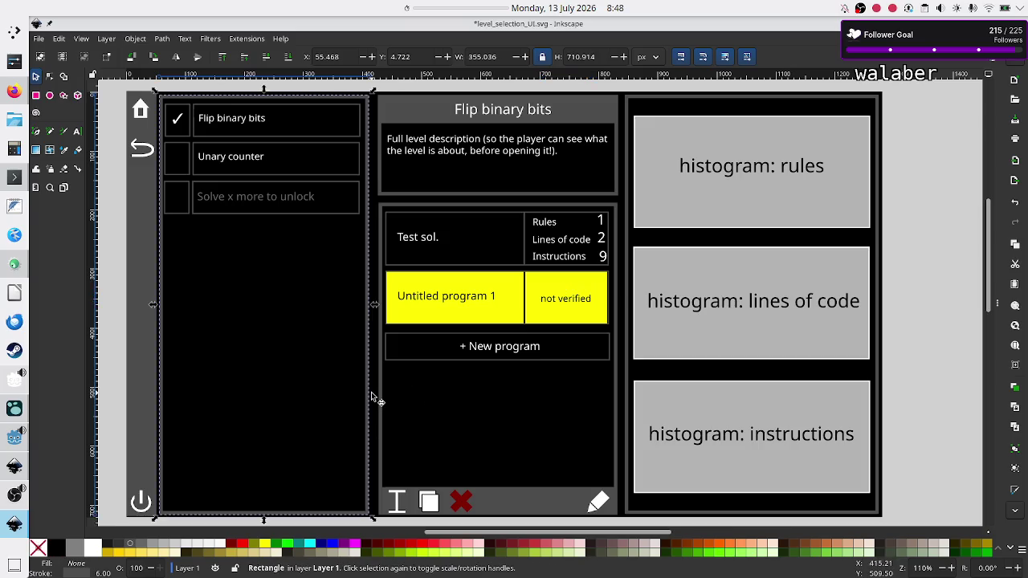
click(930, 362)
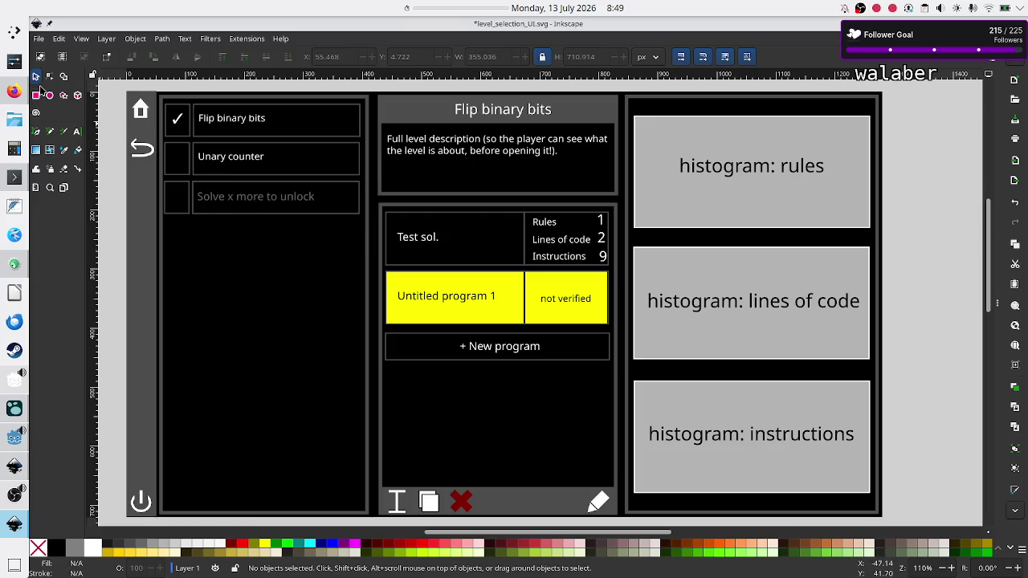
Check the 'Untitled program 1' label with the Text tool, then deselect it
click(77, 133)
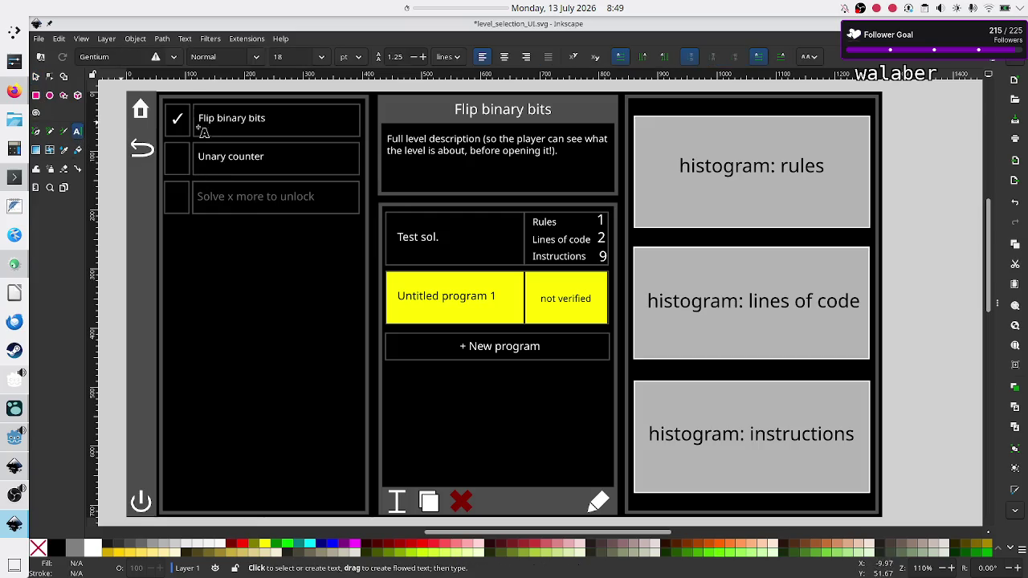
click(493, 296)
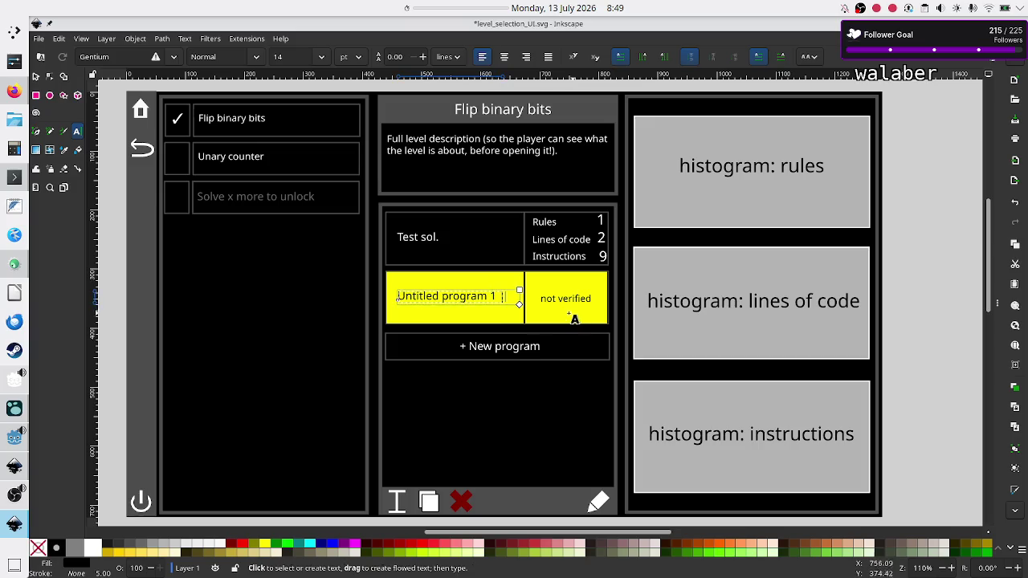
click(36, 77)
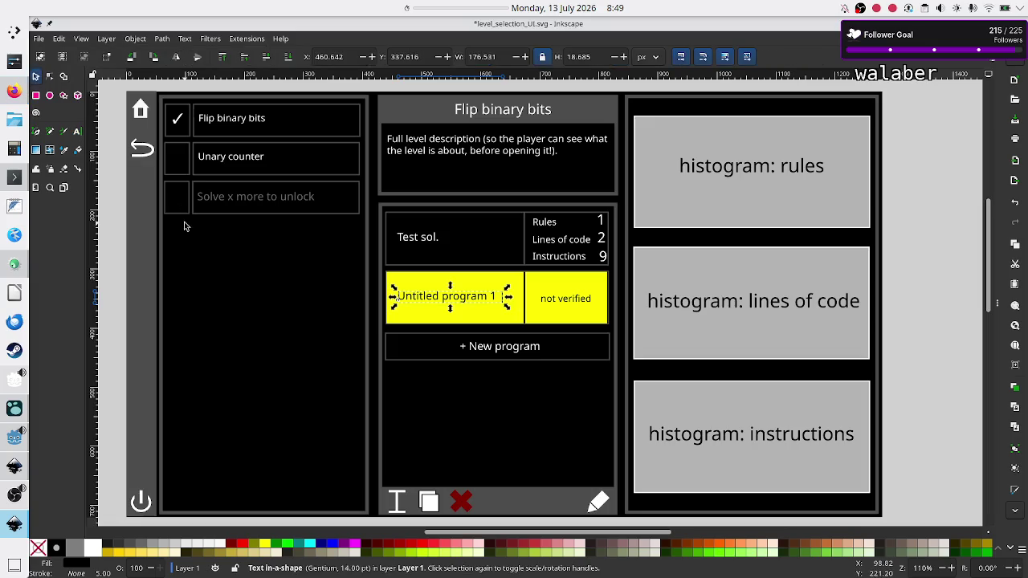
click(117, 256)
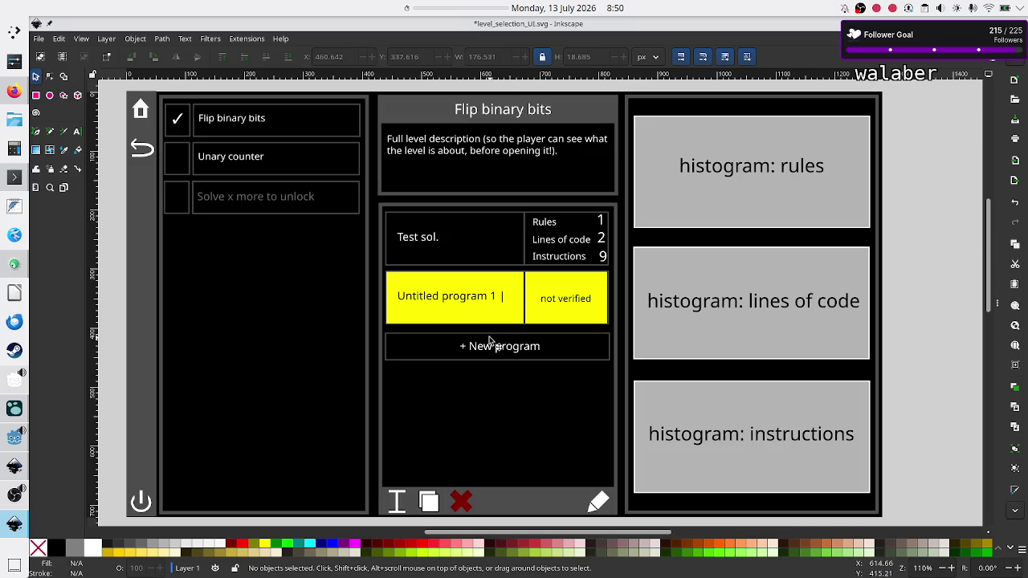
click(14, 439)
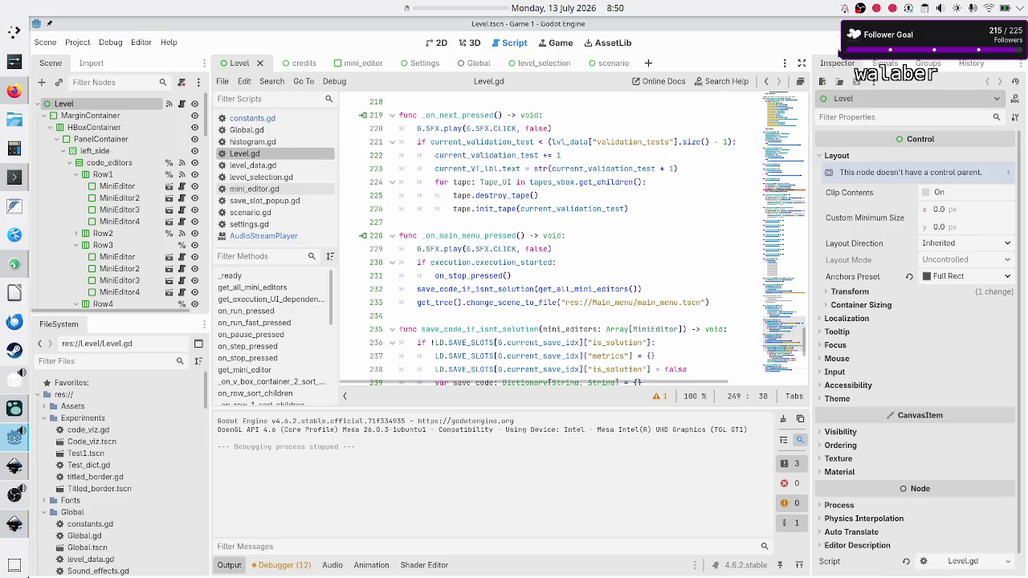
Run the Godot game and delete Untitled Program 4 from the Navigation programs list, then close it
click(839, 43)
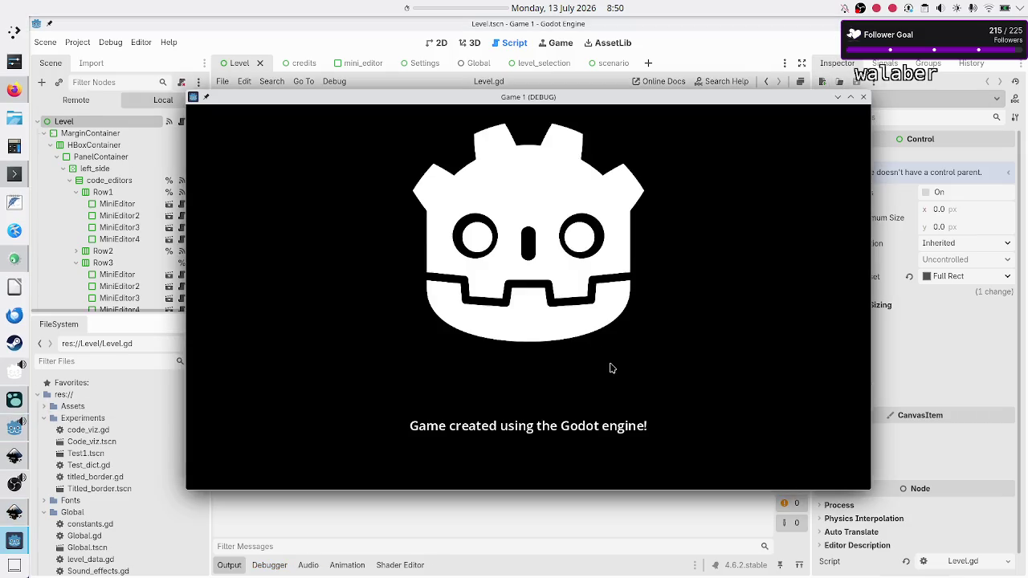
click(550, 351)
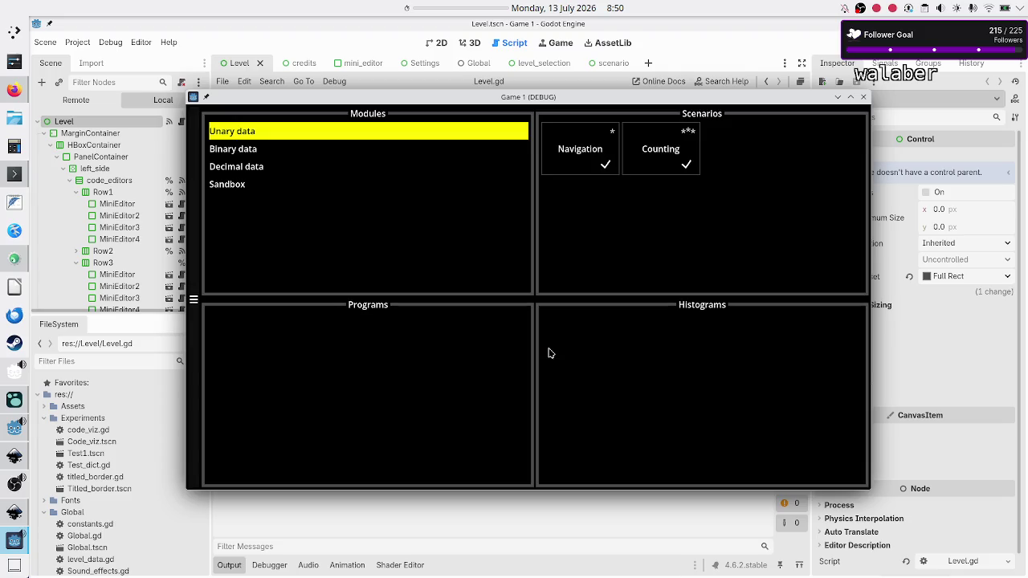
click(594, 135)
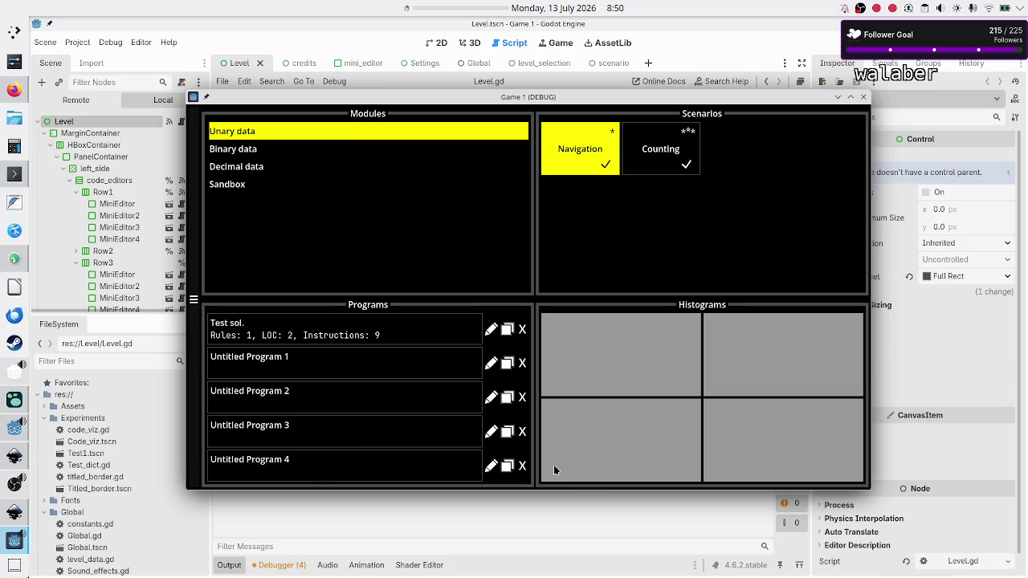
click(522, 465)
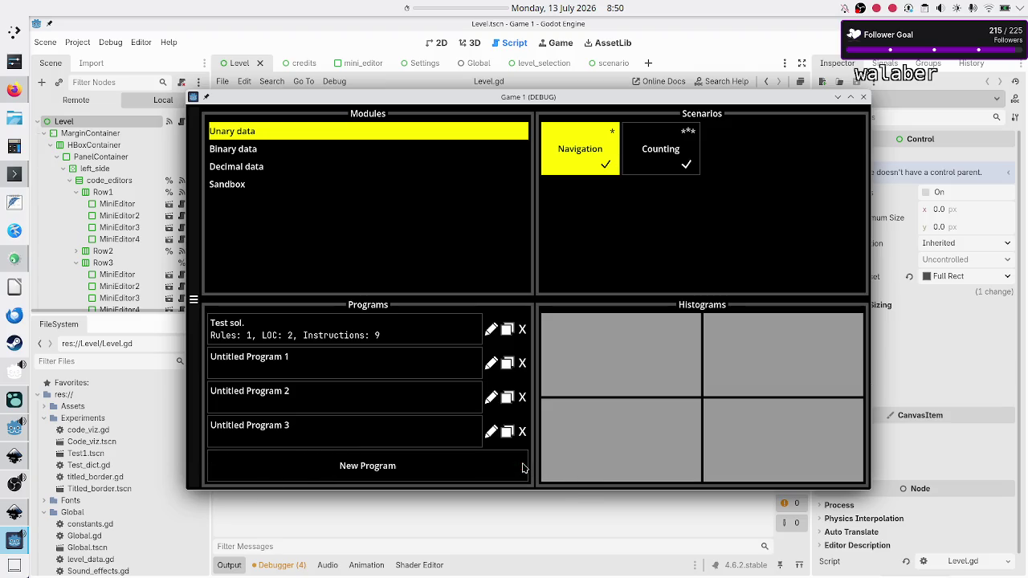
click(365, 472)
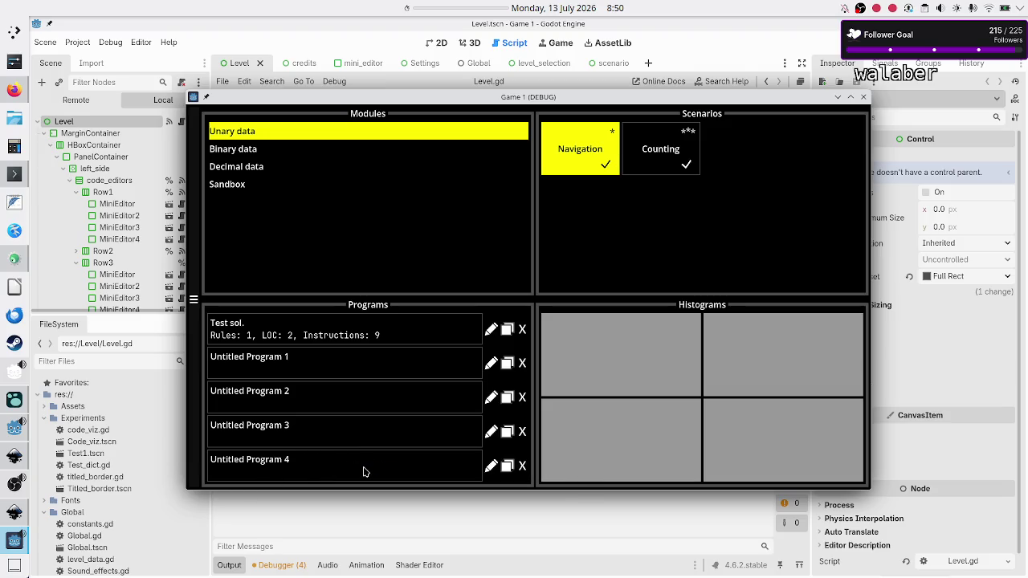
click(522, 465)
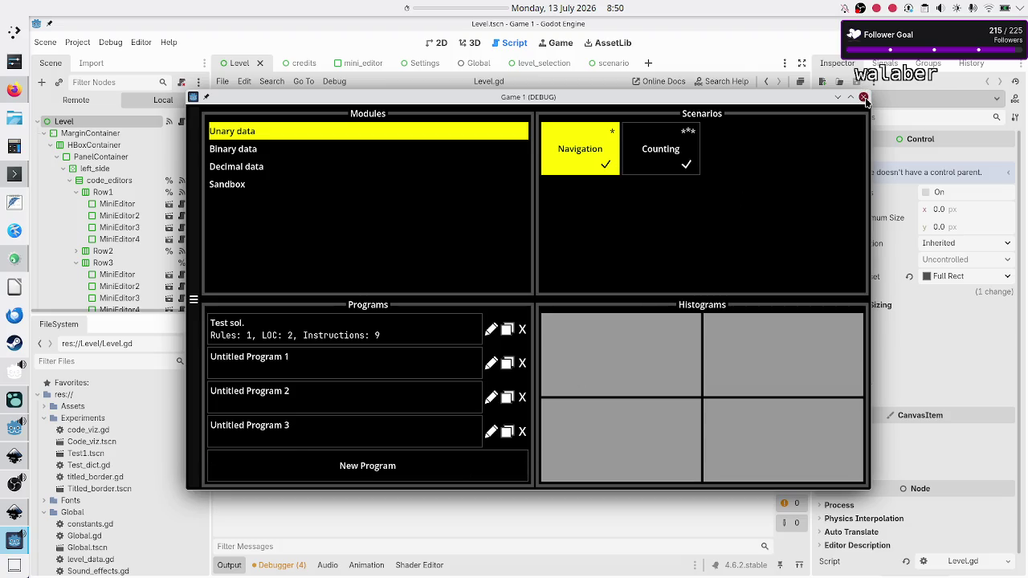
click(862, 97)
Return to the level_selection_UI.svg mockup in Inkscape and select the pencil icon group
click(13, 466)
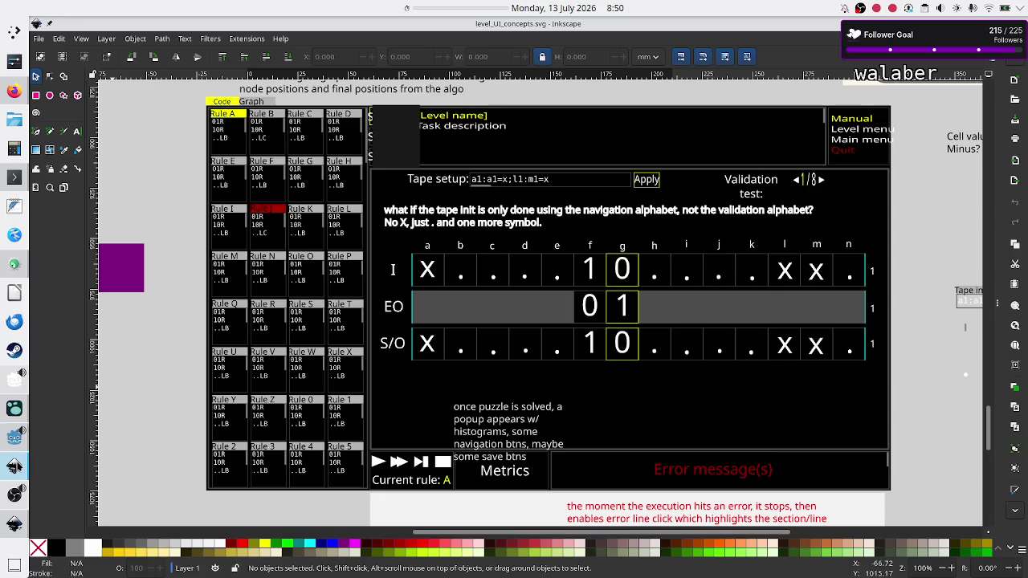
click(12, 523)
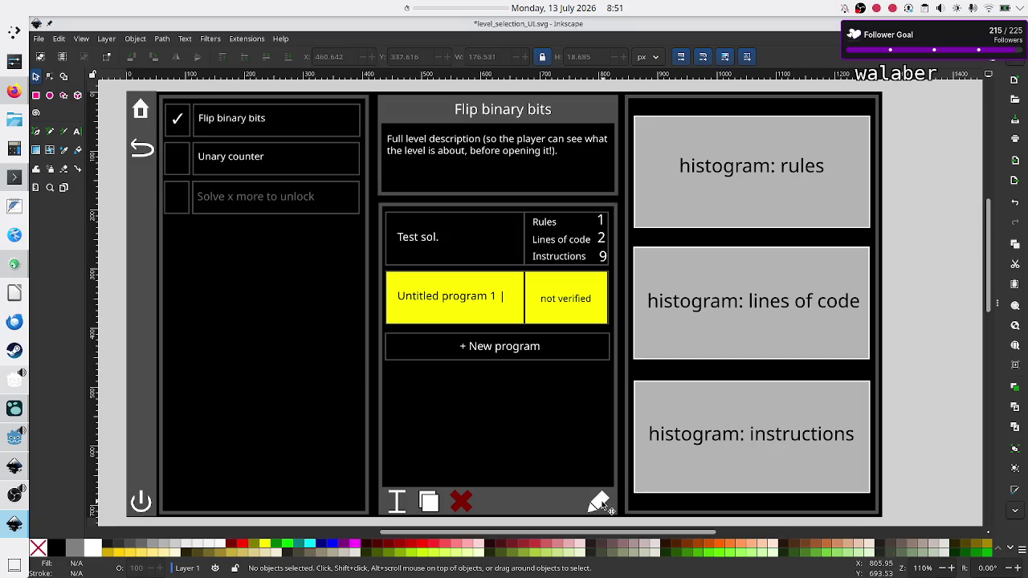
click(600, 504)
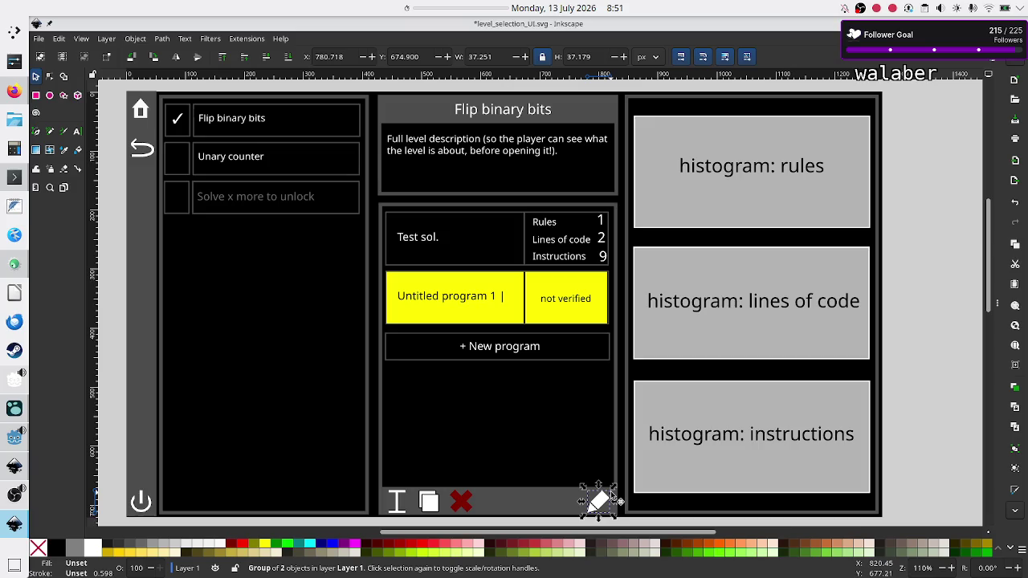
Arrange the pencil, copy and red X icons in a bottom row, with the I-beam icon raised above
mouse_move(600, 504)
mouse_down()
mouse_move(393, 505)
mouse_move(407, 497)
mouse_up()
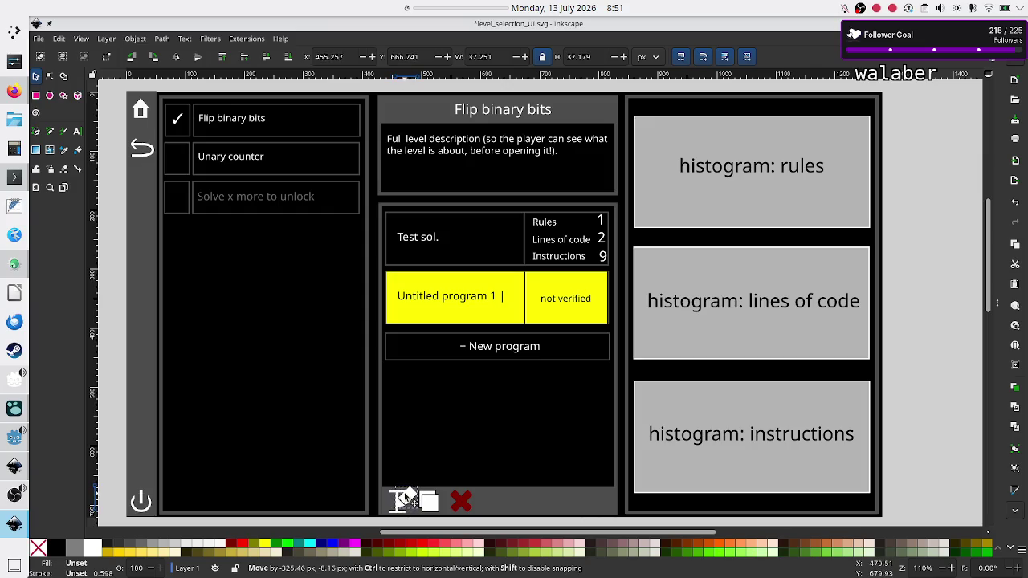
drag(406, 498, 412, 499)
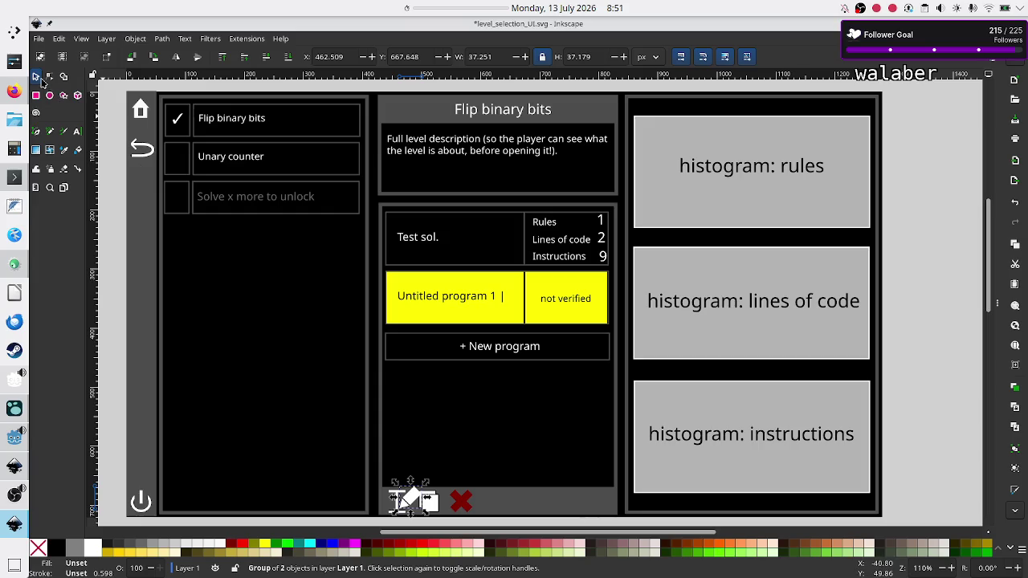
click(460, 503)
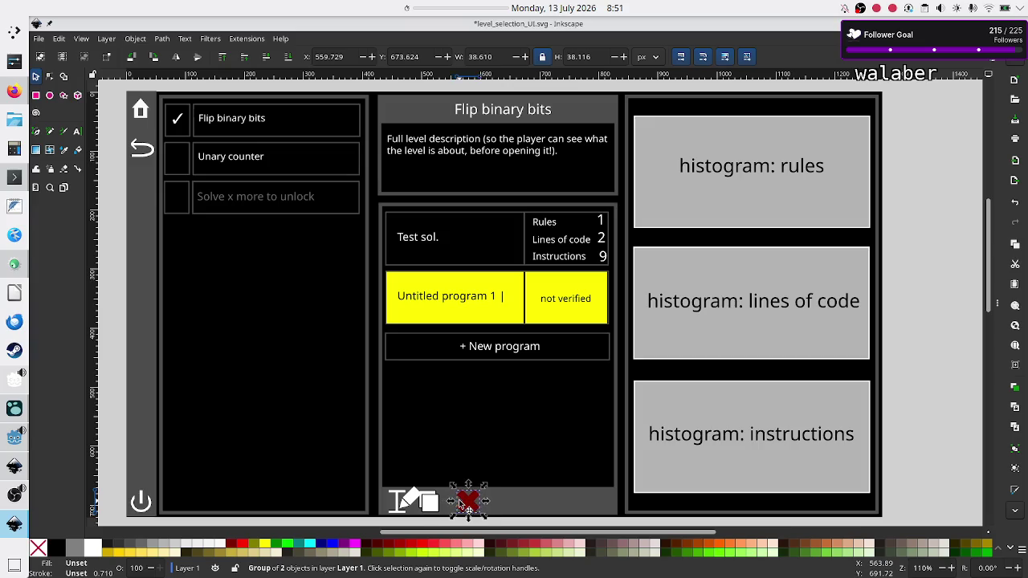
click(424, 499)
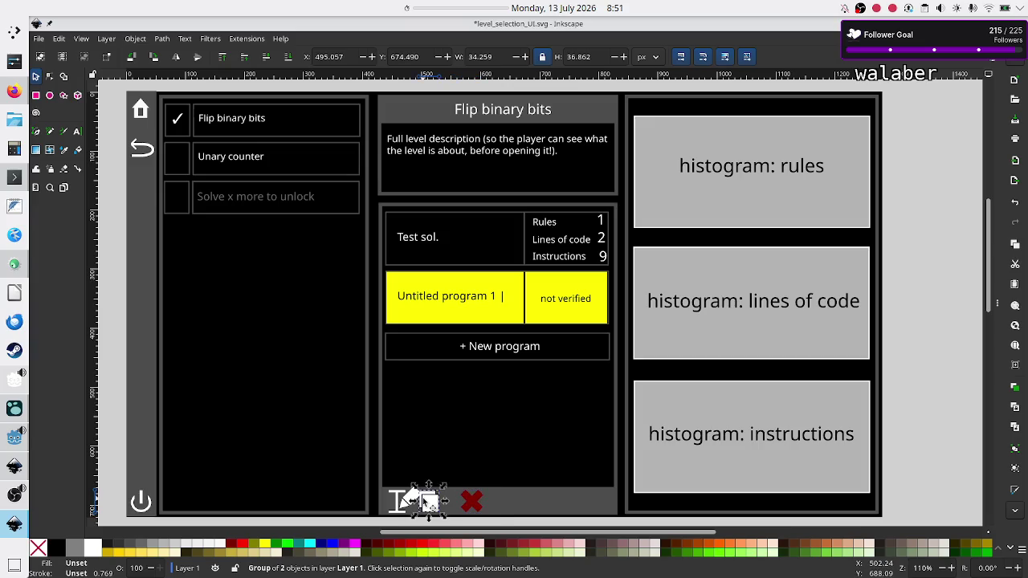
key(Right)
key(Right)
key(Right)
key(Right)
key(Right)
mouse_move(399, 514)
mouse_down()
mouse_move(399, 476)
mouse_move(399, 503)
mouse_up()
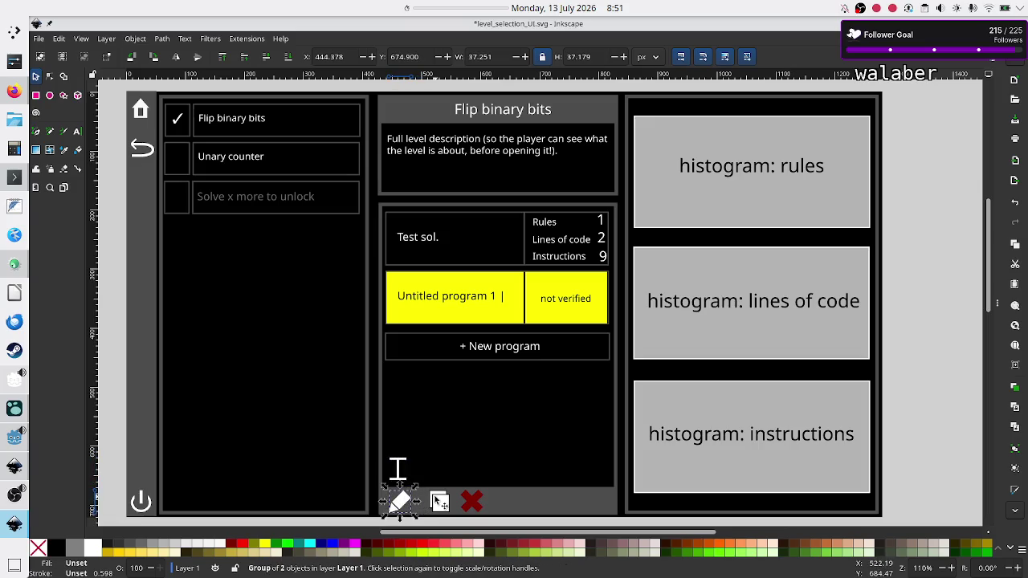
mouse_move(441, 502)
mouse_down()
mouse_move(426, 493)
mouse_move(464, 500)
mouse_up()
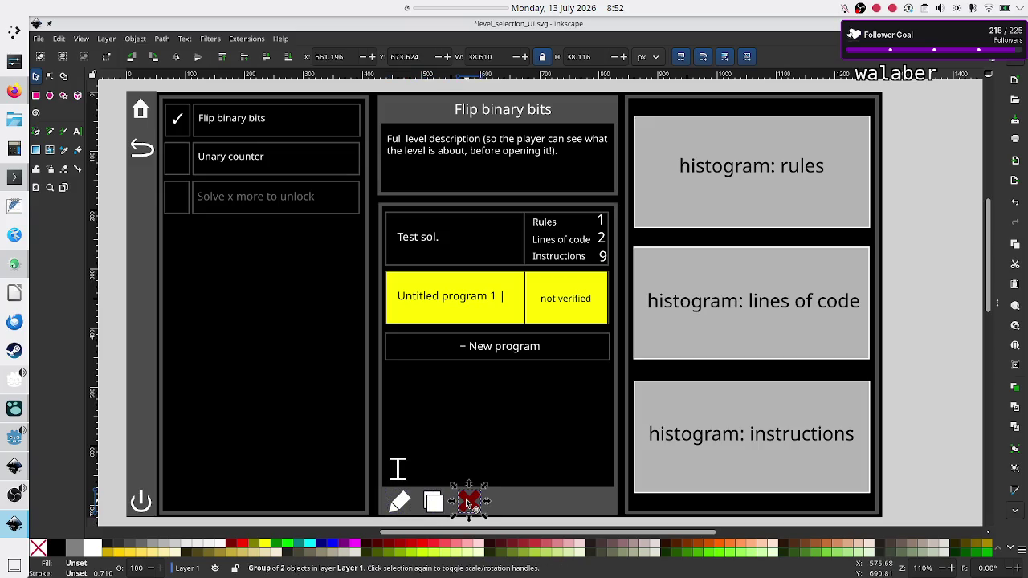
key(Escape)
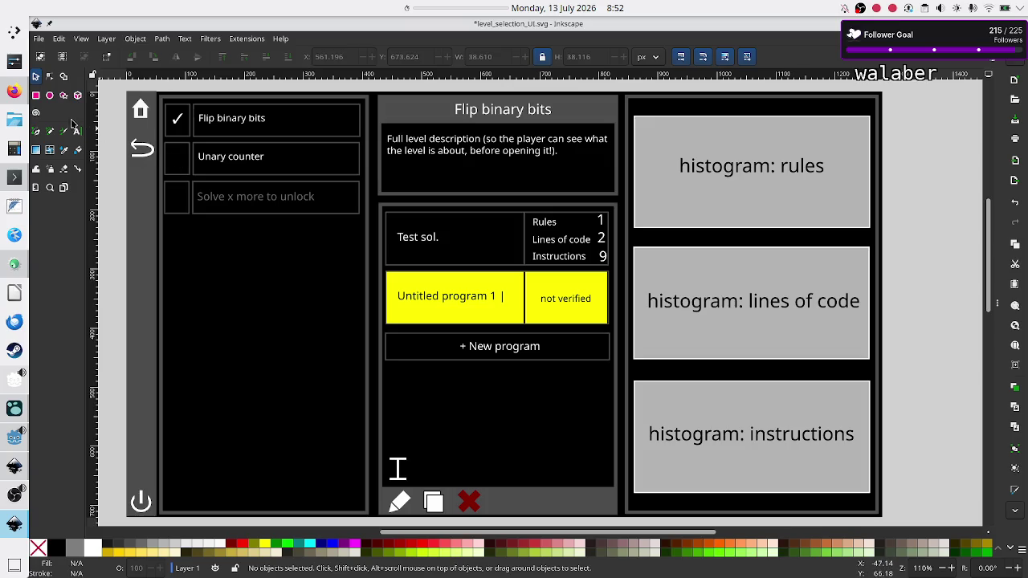
Copy the + New program button's box and paste it below the original
click(456, 335)
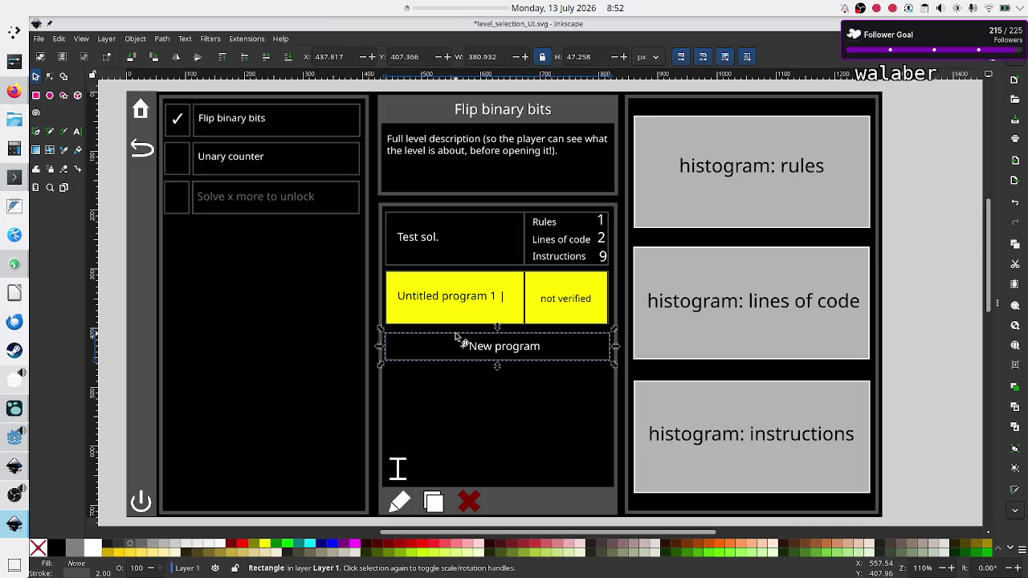
right_click(455, 335)
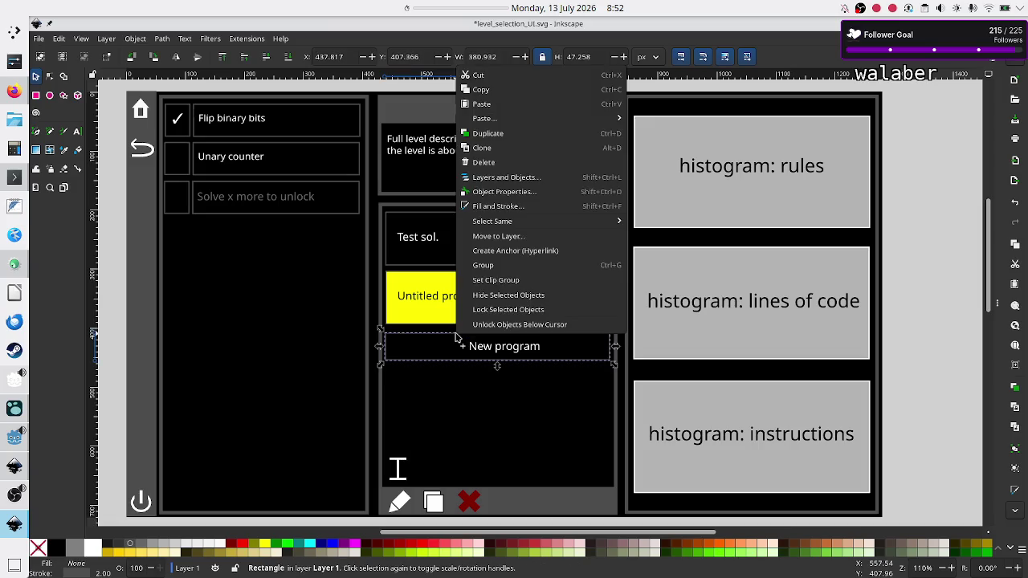
click(507, 90)
right_click(469, 413)
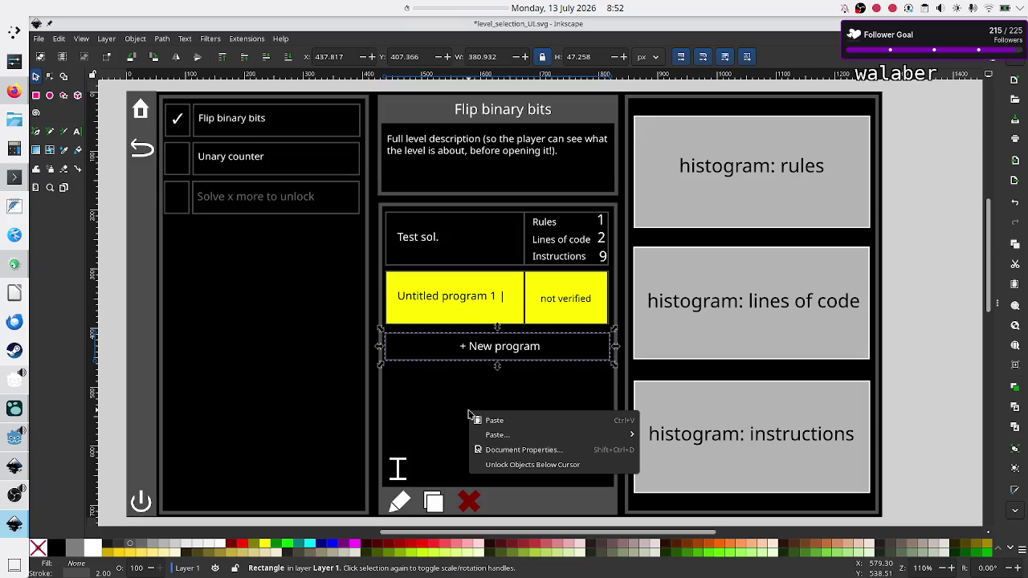
click(485, 420)
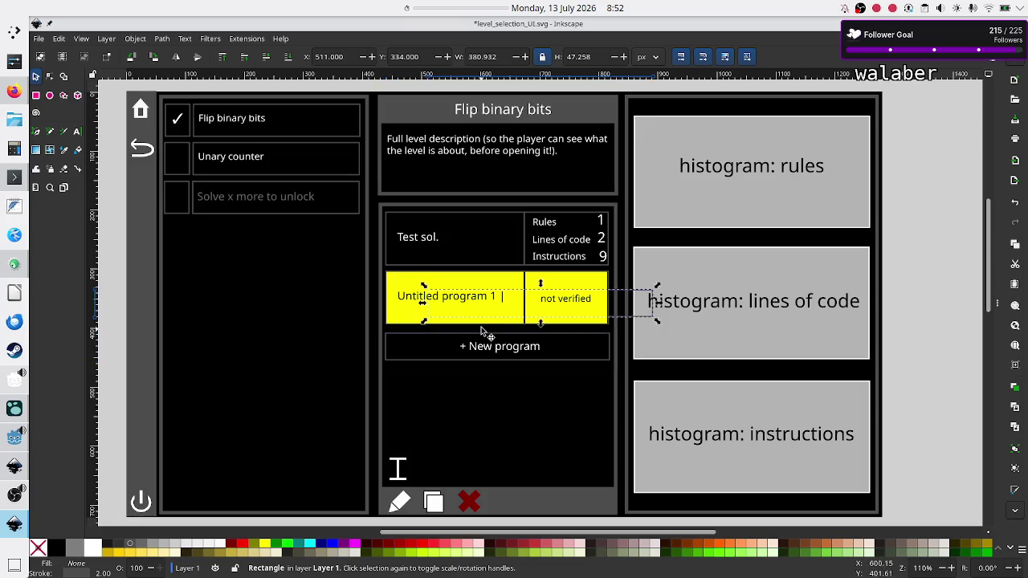
drag(633, 296, 594, 409)
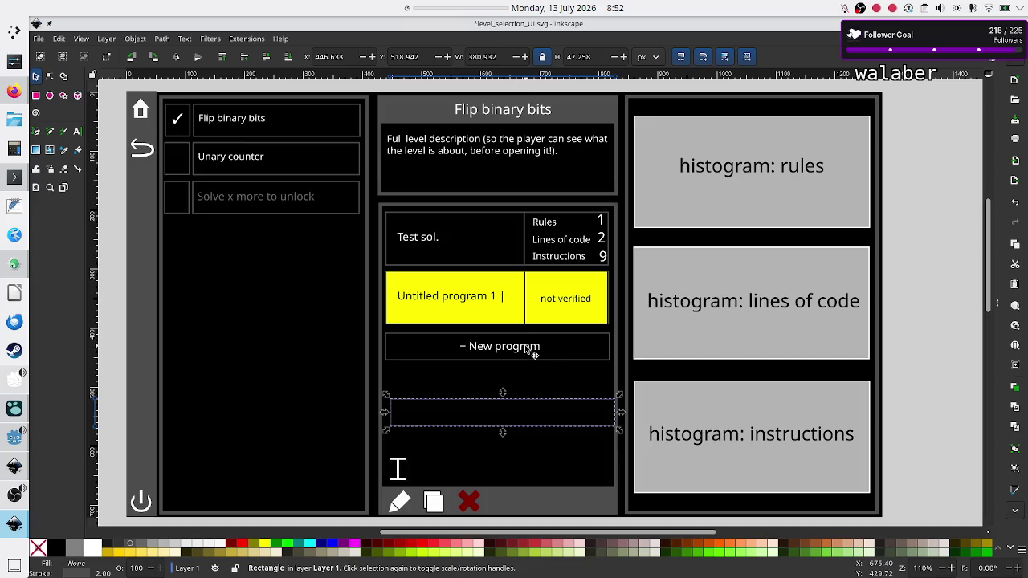
click(533, 353)
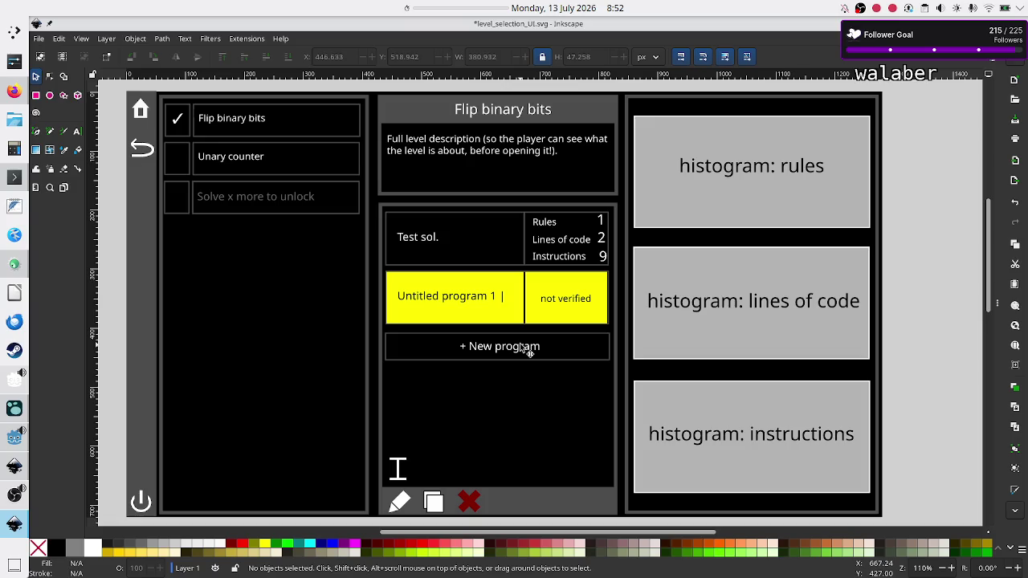
Paste a copy of the + New program text and box just below the original button
click(529, 352)
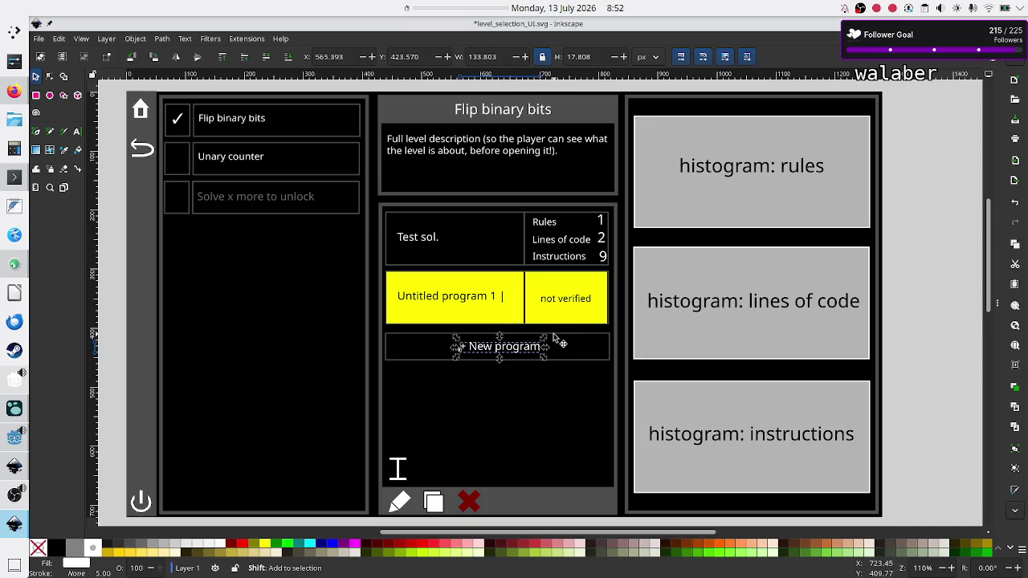
shift+click(553, 337)
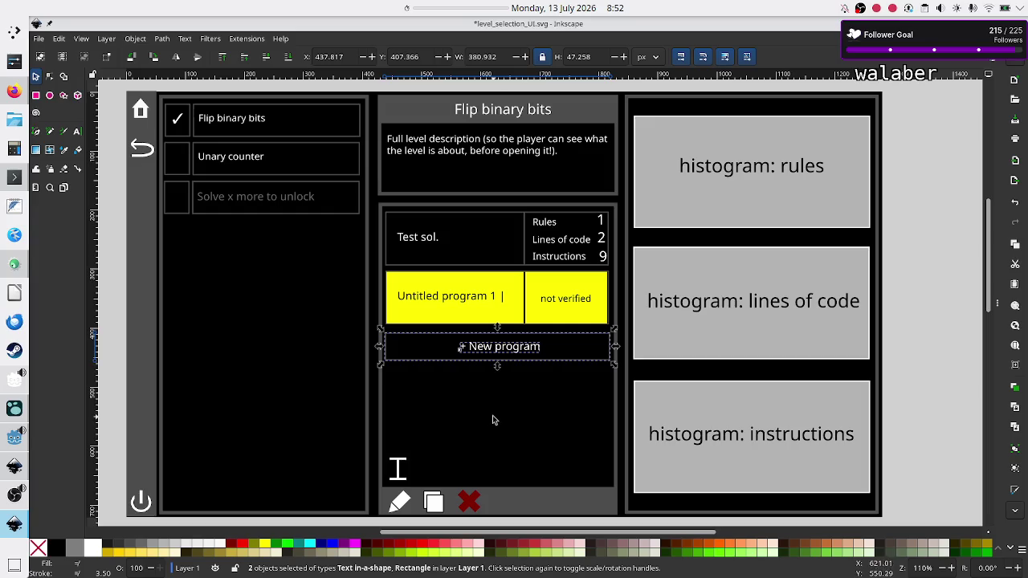
key(ctrl+v)
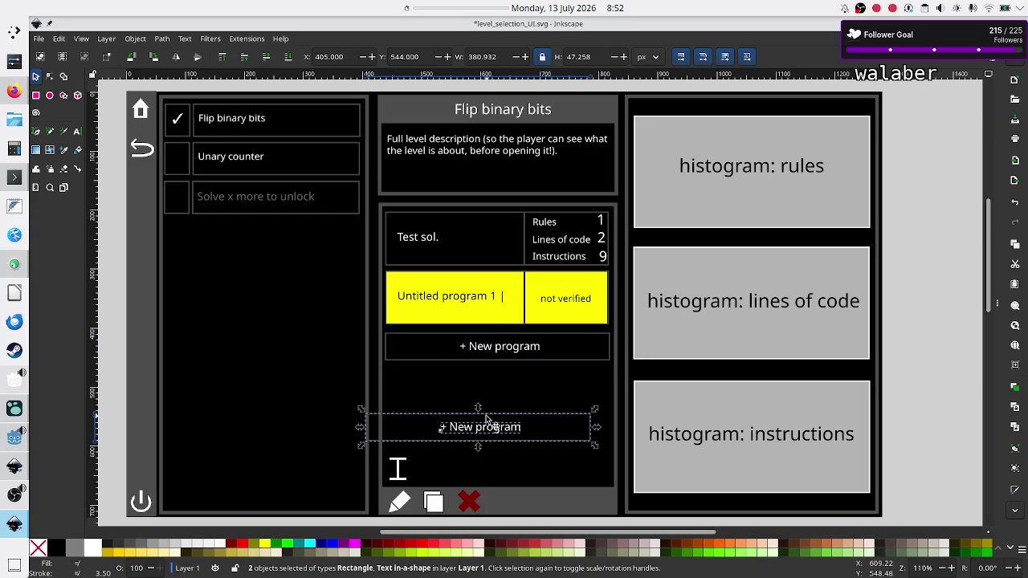
drag(484, 419, 512, 403)
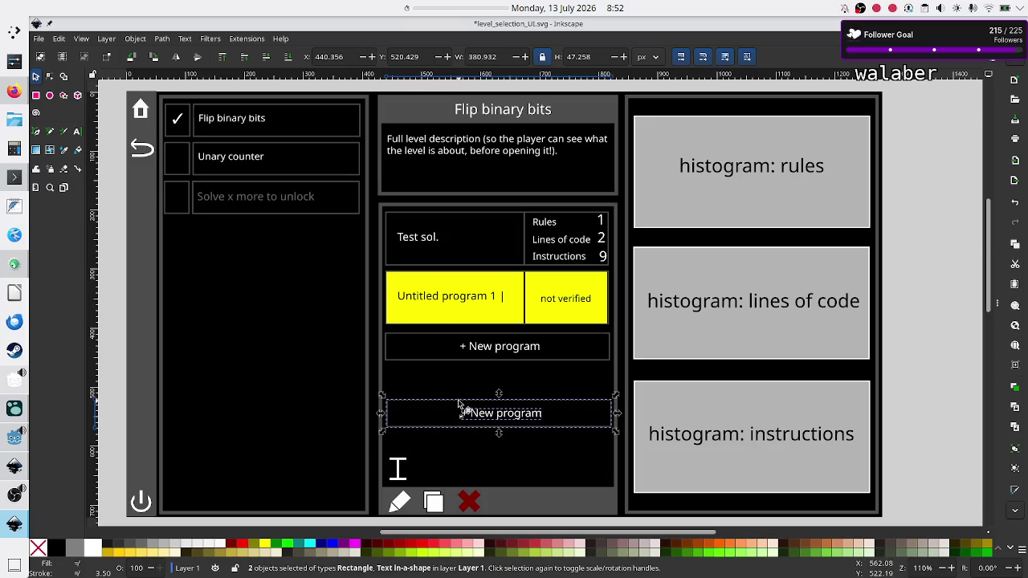
key(Escape)
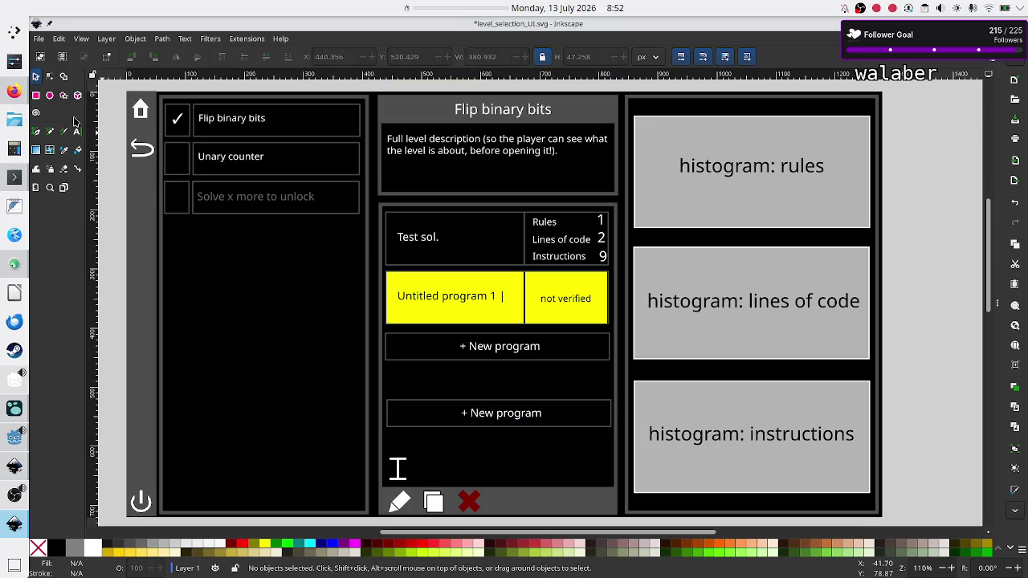
click(77, 131)
click(541, 415)
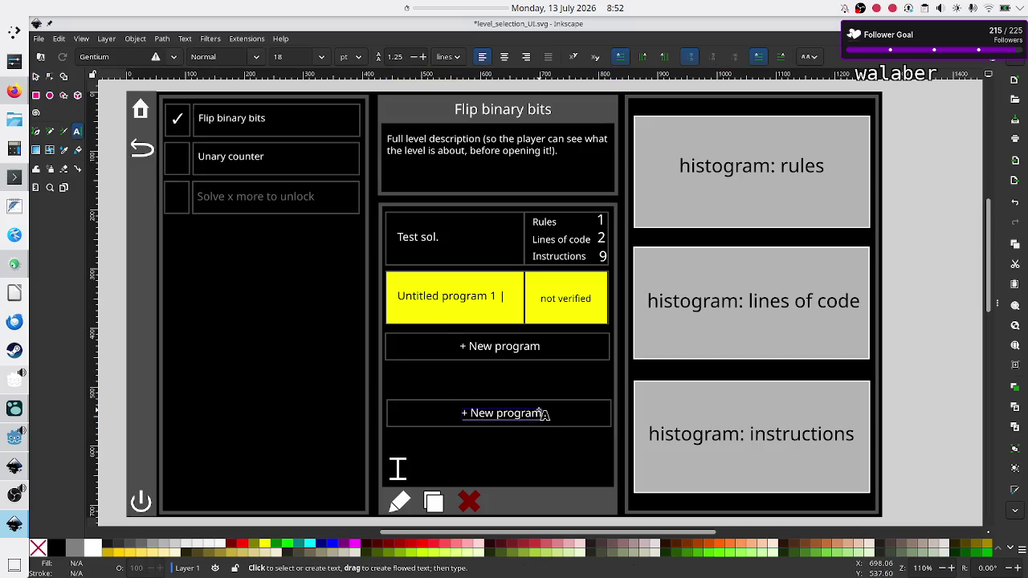
Change the copied button's label to 'Open' and shrink its box to a small button
key(ctrl+a)
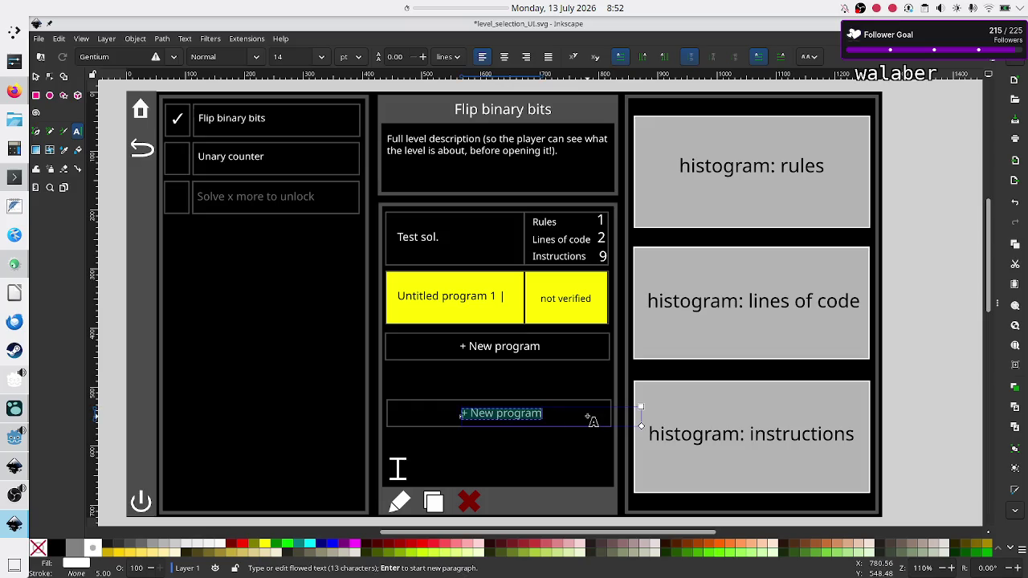
text(Open)
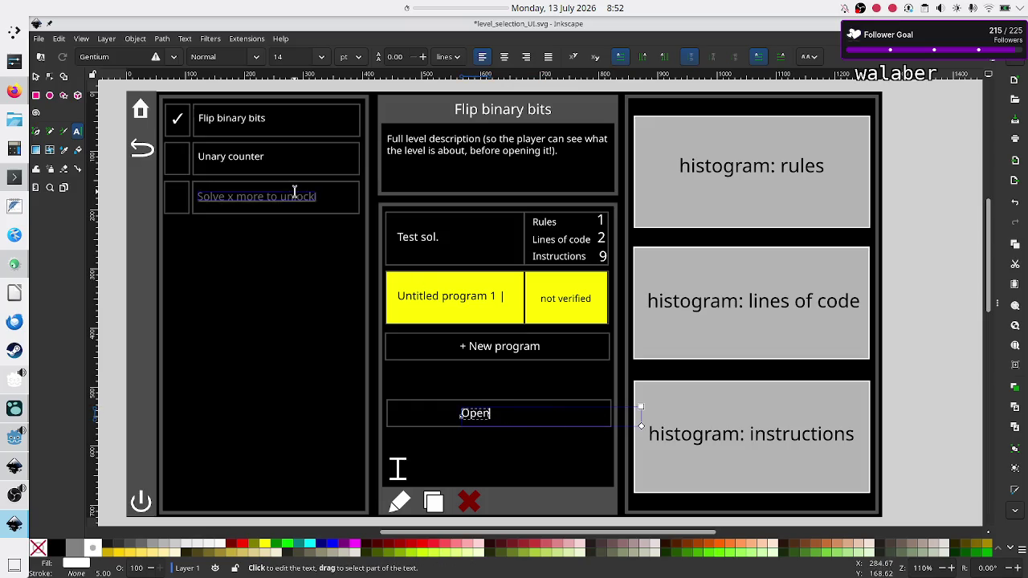
click(35, 77)
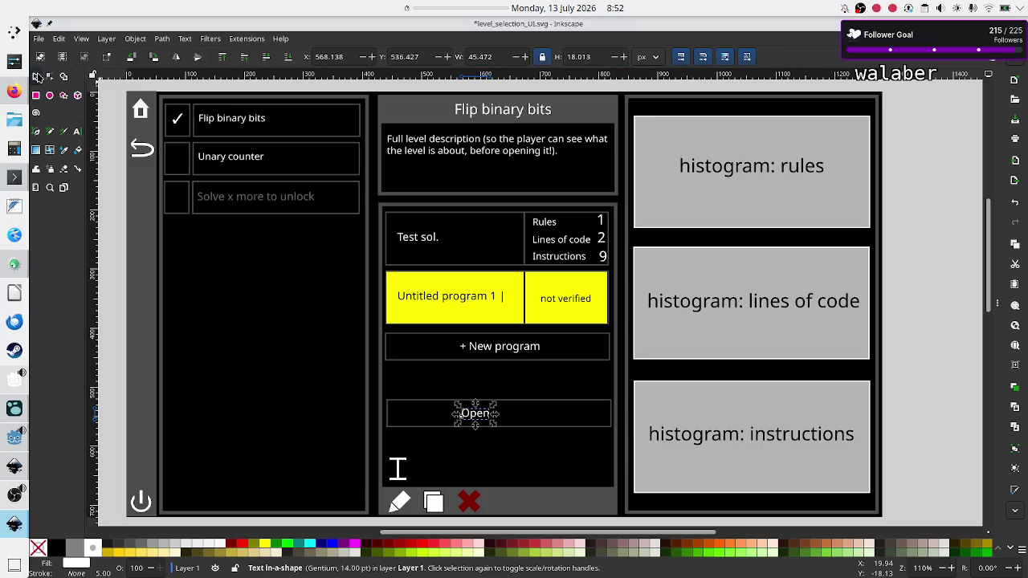
click(553, 401)
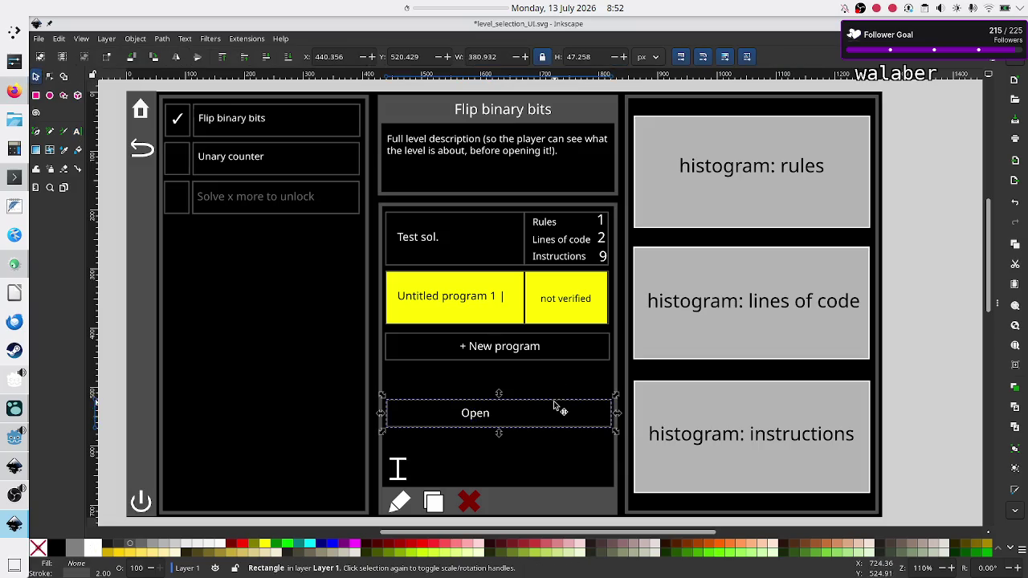
drag(615, 414, 406, 418)
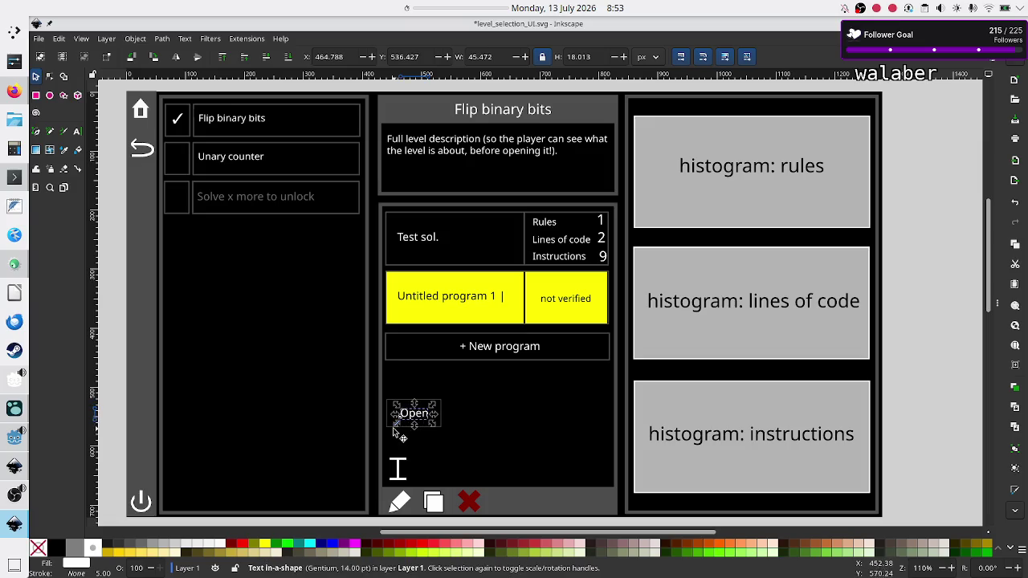
Move the Open button to the panel's bottom-right corner, raise its label above the box, and save
shift+click(393, 419)
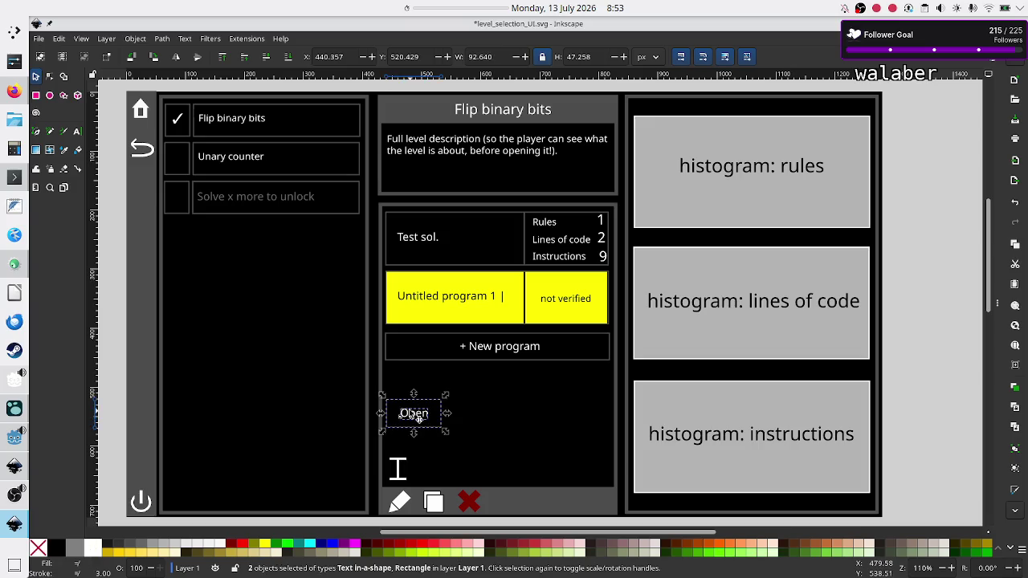
drag(419, 419, 575, 506)
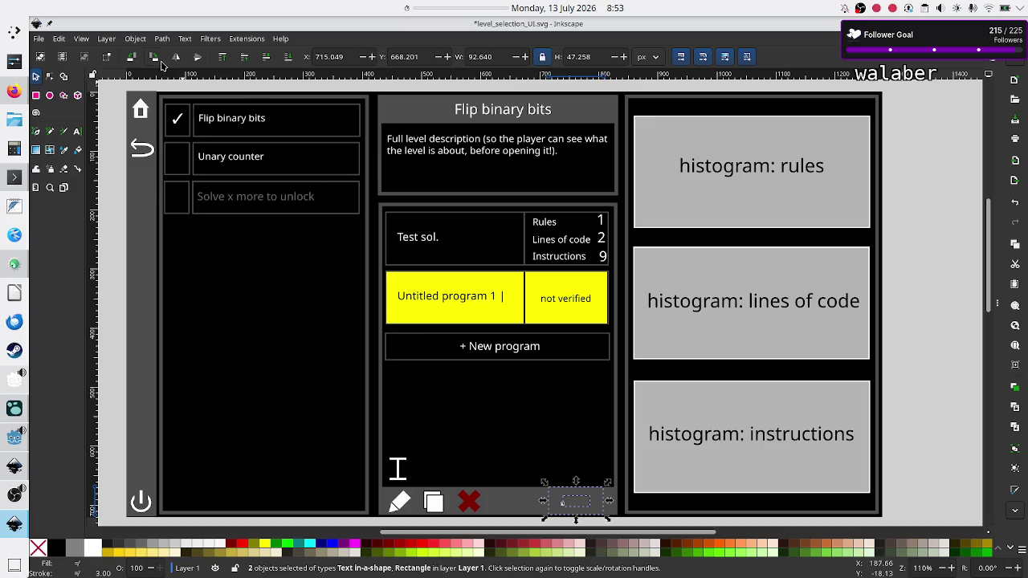
click(135, 39)
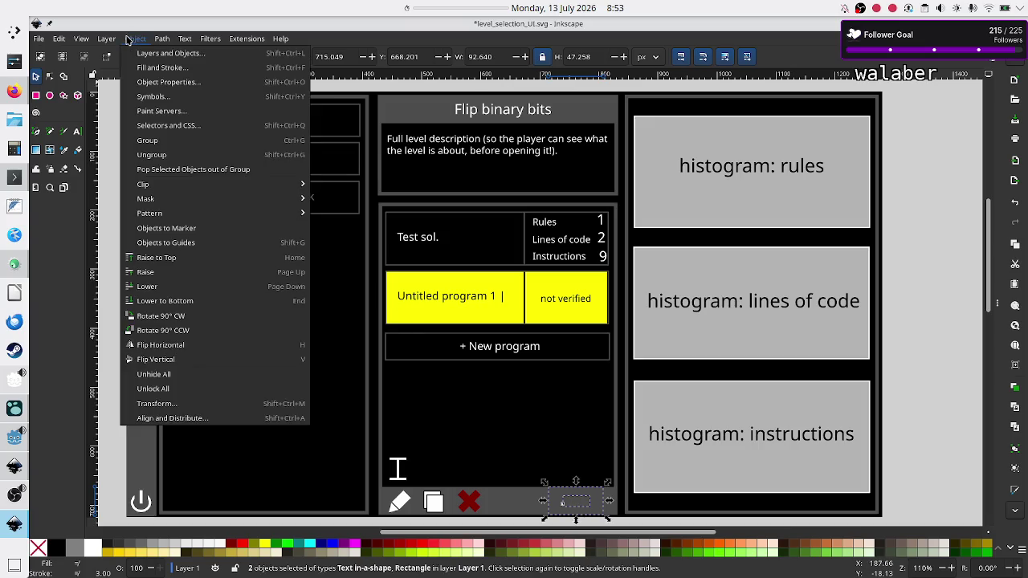
click(178, 258)
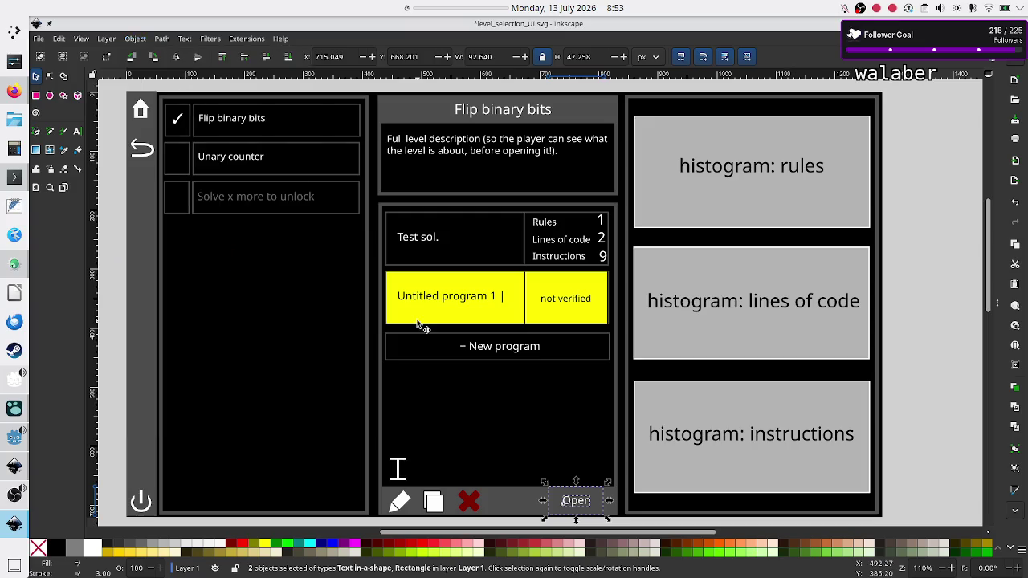
key(Escape)
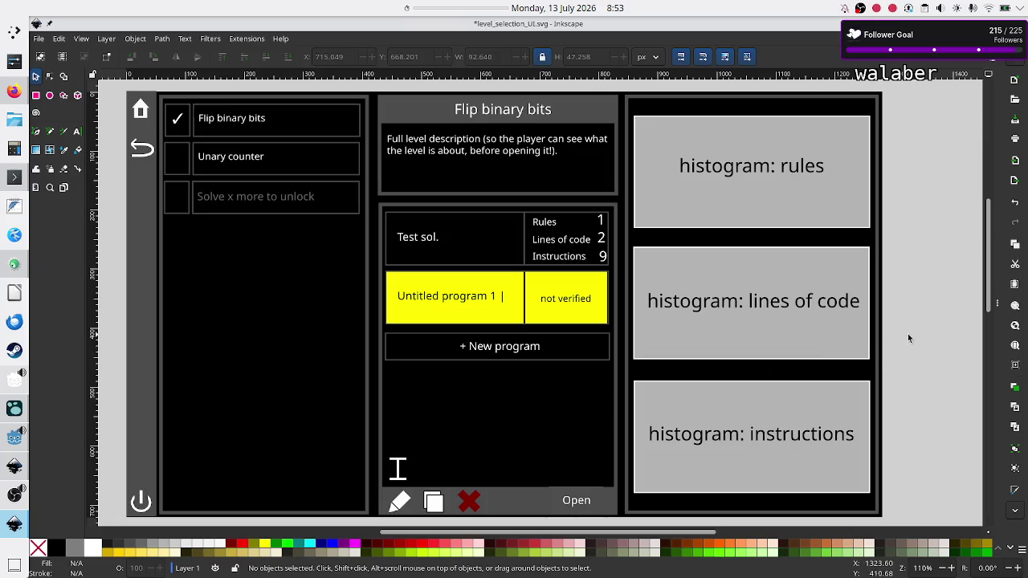
key(ctrl+s)
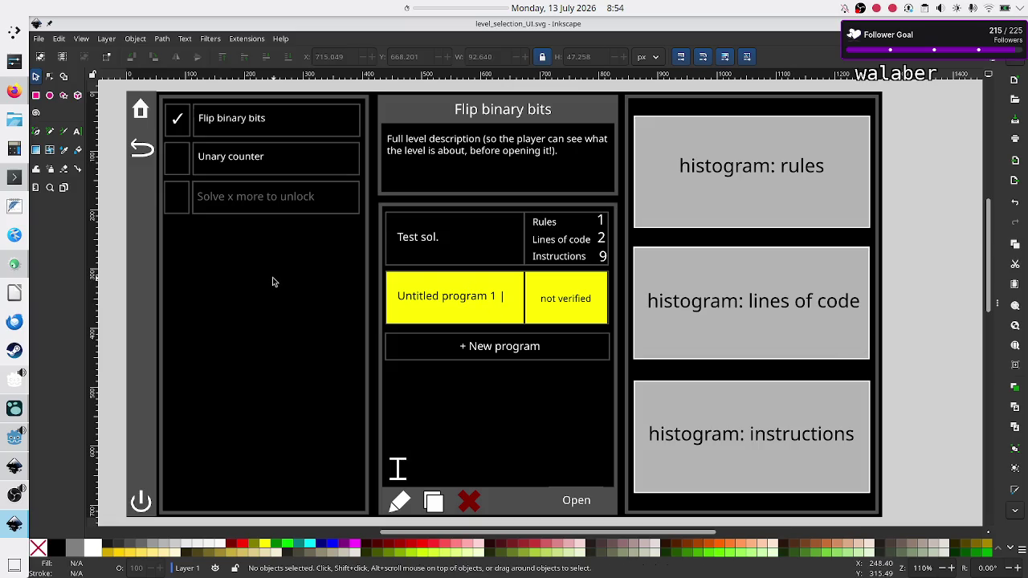
Switch to Godot and place the cursor at line 228 of Level.gd
click(15, 437)
click(504, 235)
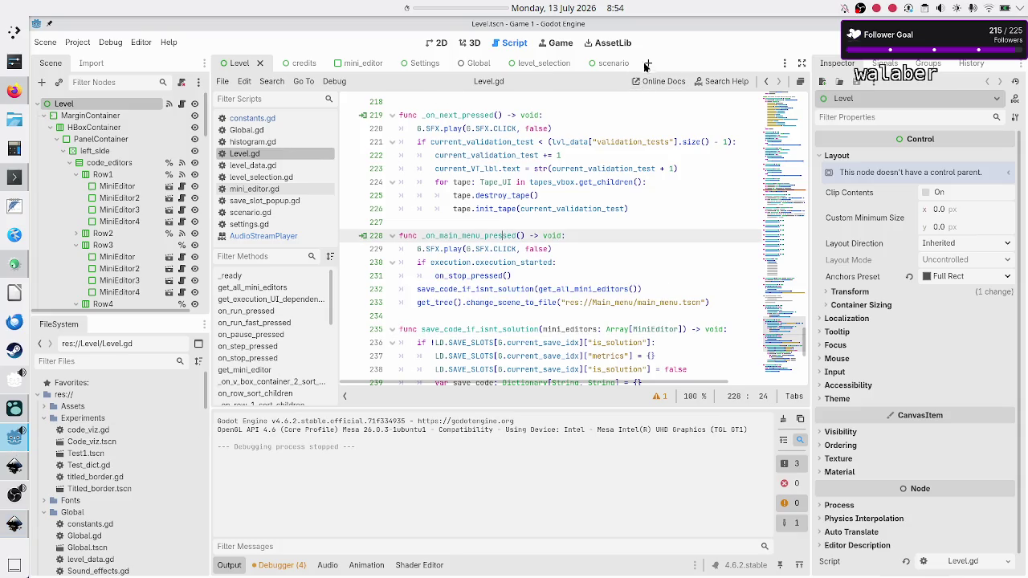
Close the scenario, Global, Settings, mini_editor, credits and Level tabs, showing level_selection in 2D
click(614, 64)
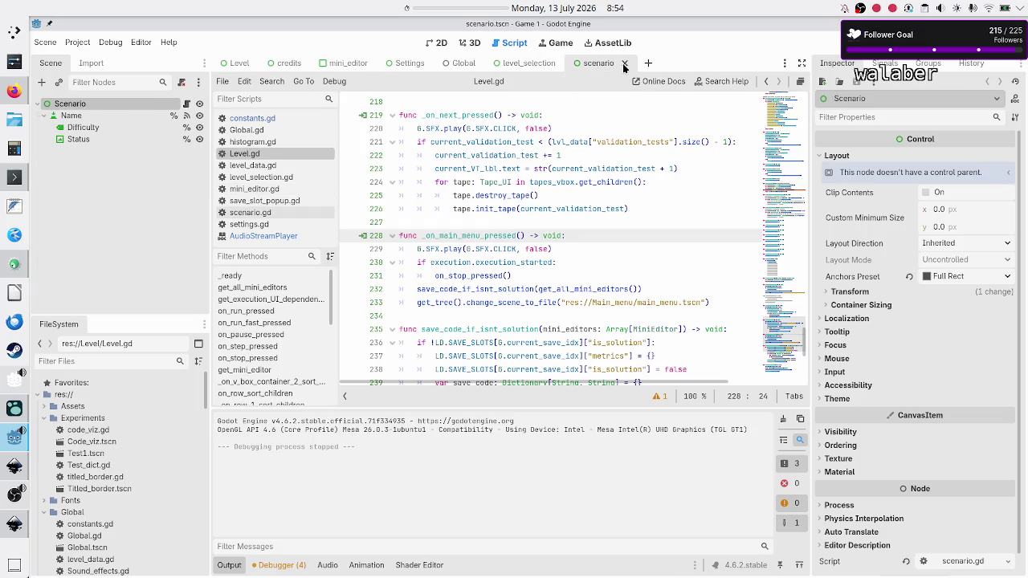
click(623, 64)
click(470, 65)
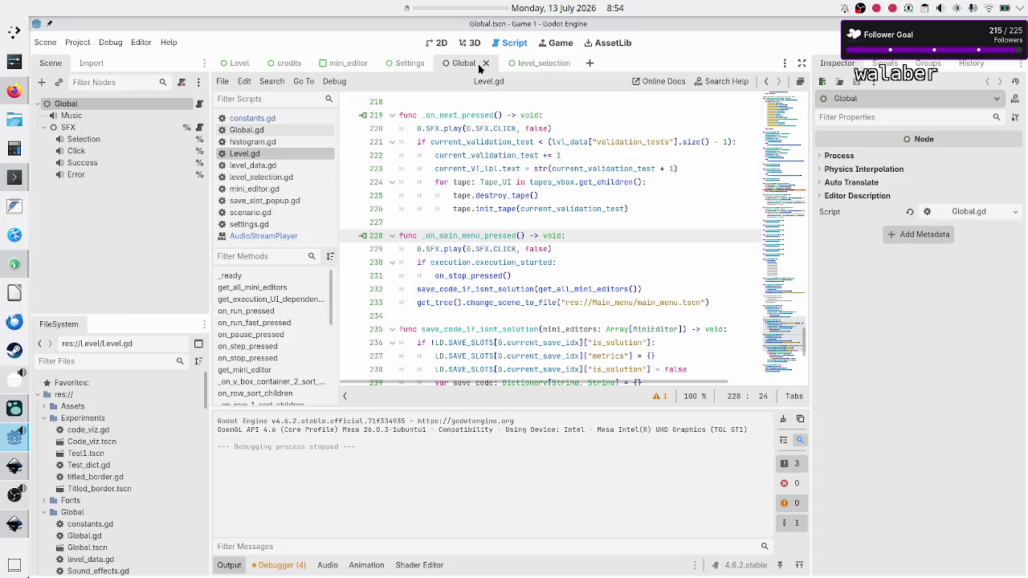
click(485, 64)
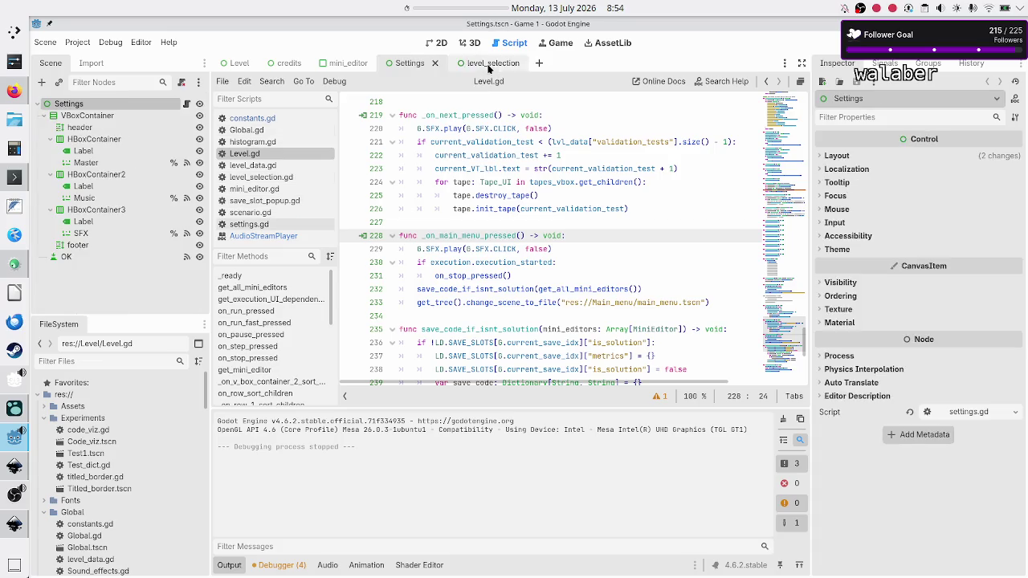
click(434, 63)
click(377, 64)
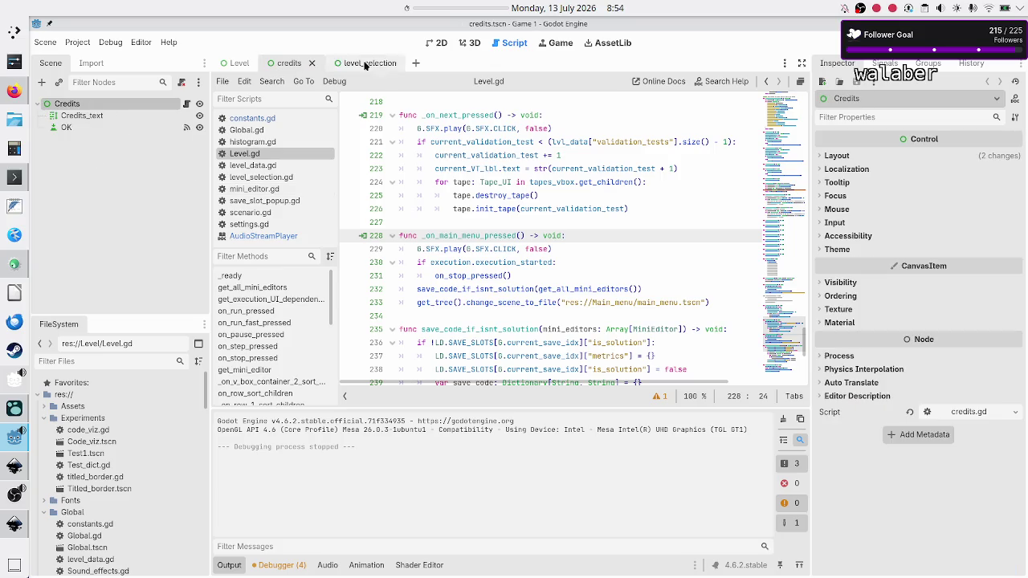
click(313, 64)
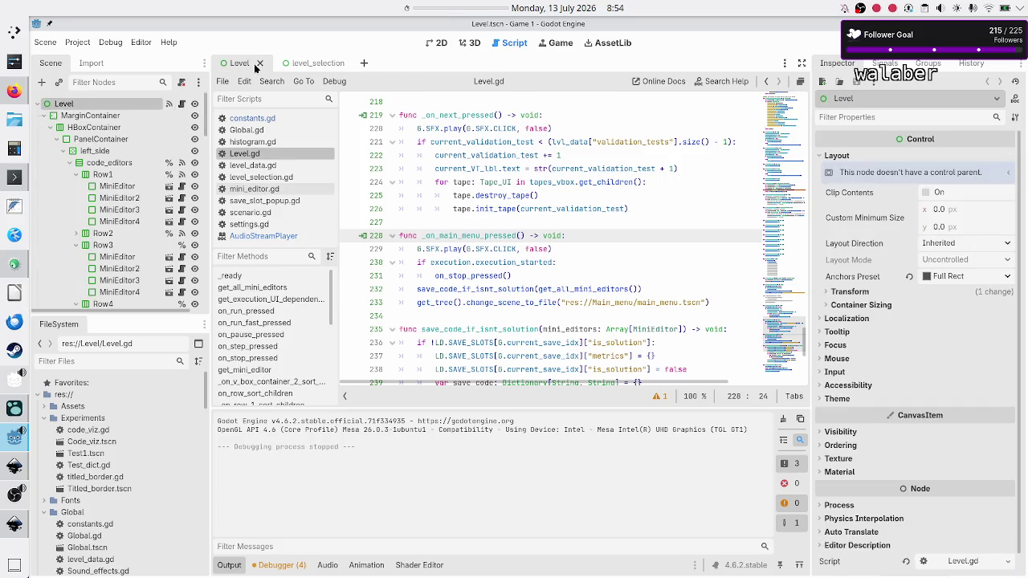
click(260, 64)
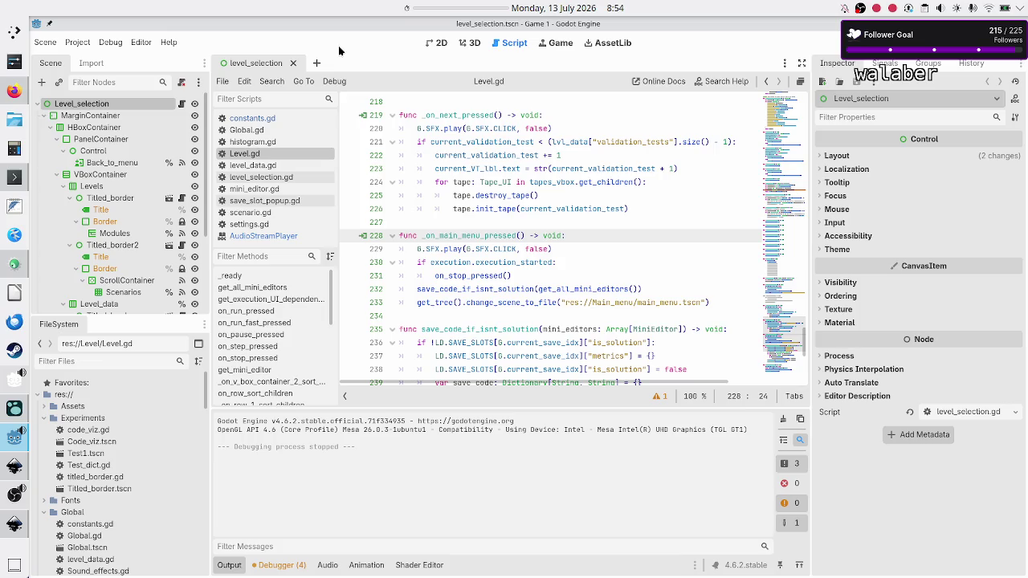
click(436, 46)
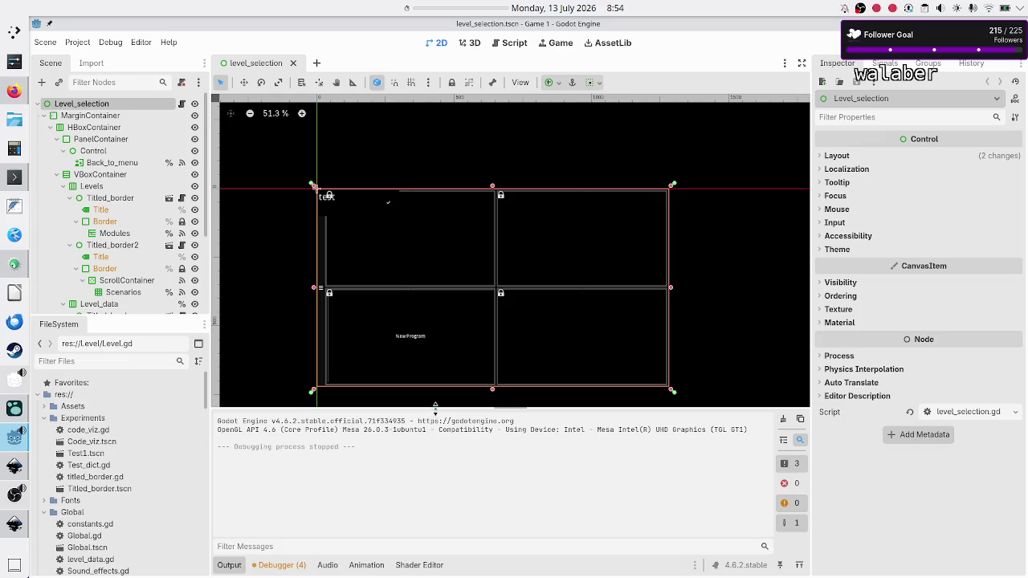
Collapse Godot's Output panel to enlarge the level_selection canvas, then return to Inkscape
drag(436, 411, 424, 485)
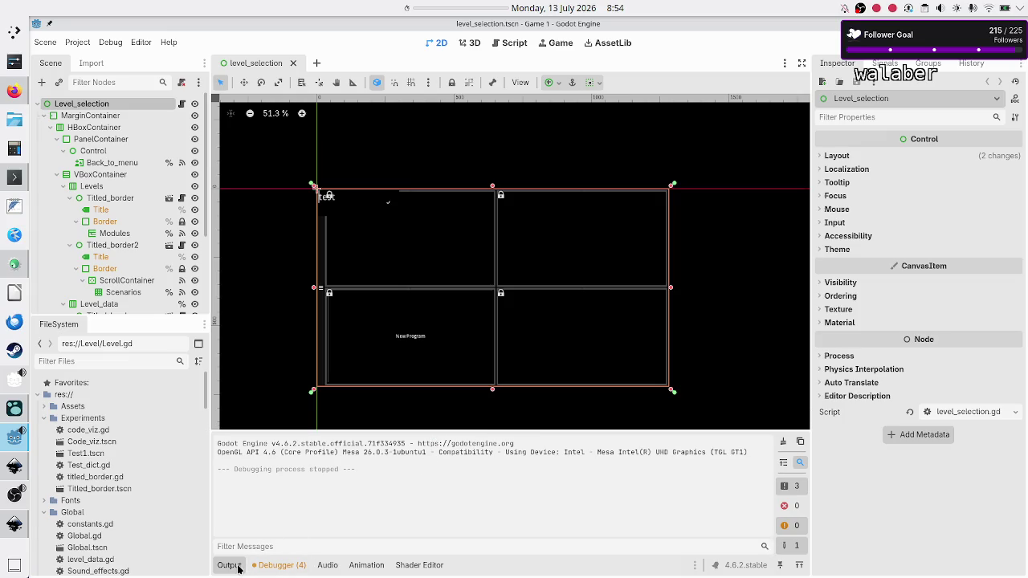
click(229, 564)
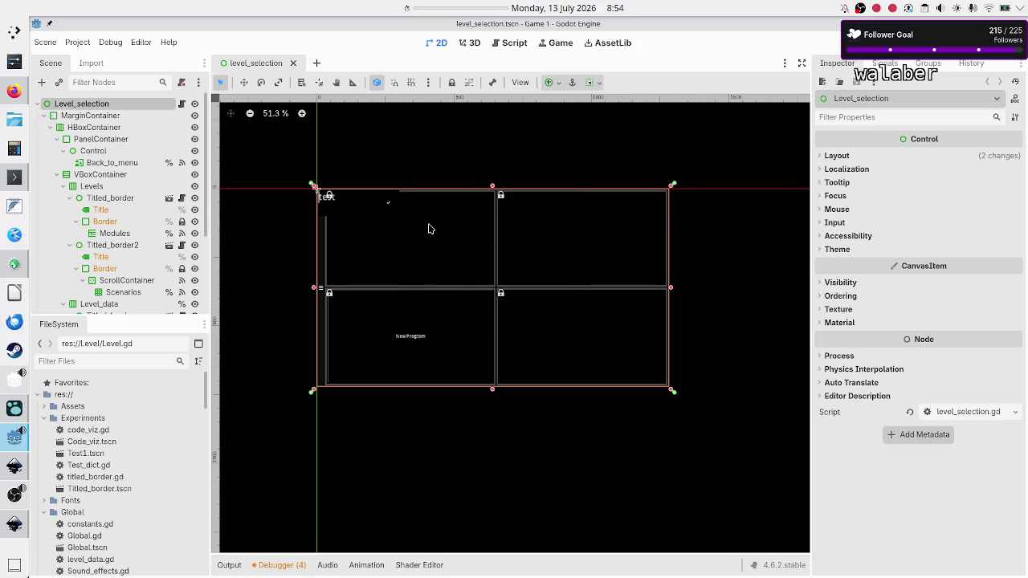
key(alt+Tab)
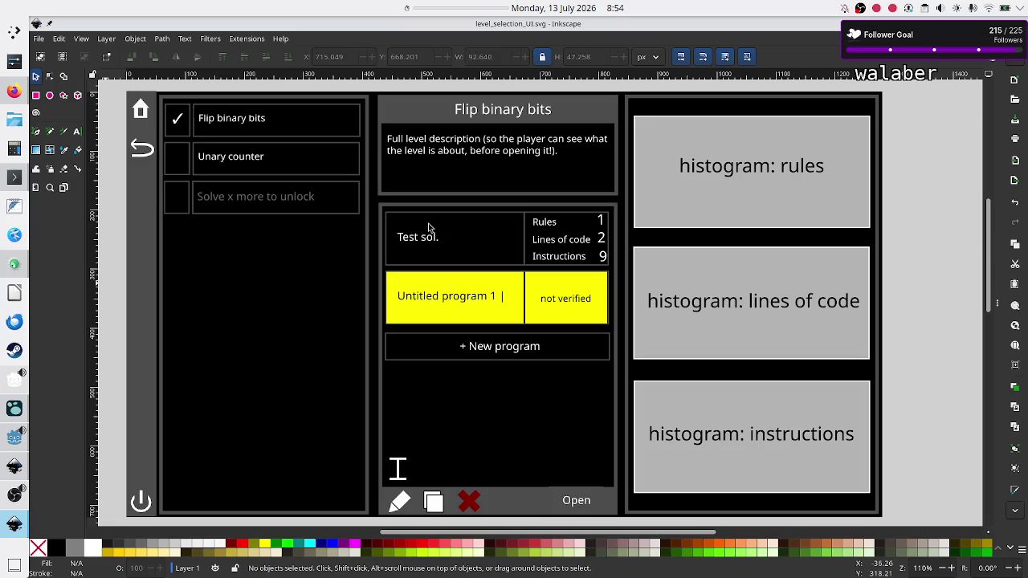
Start a 00:05:00 desktop timer and bring up the Twitch Stream Manager tab in the browser
right_click(427, 7)
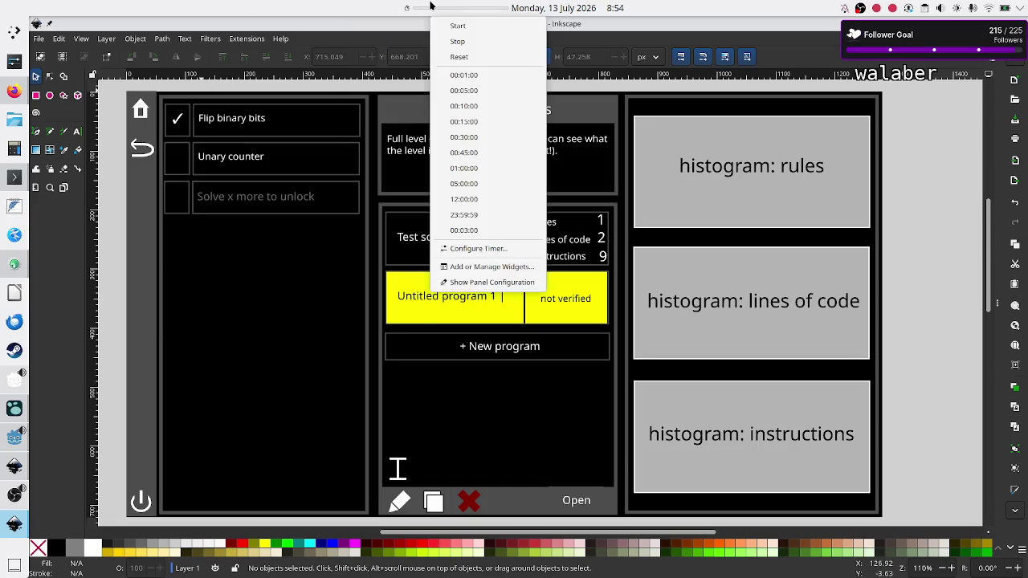
click(496, 91)
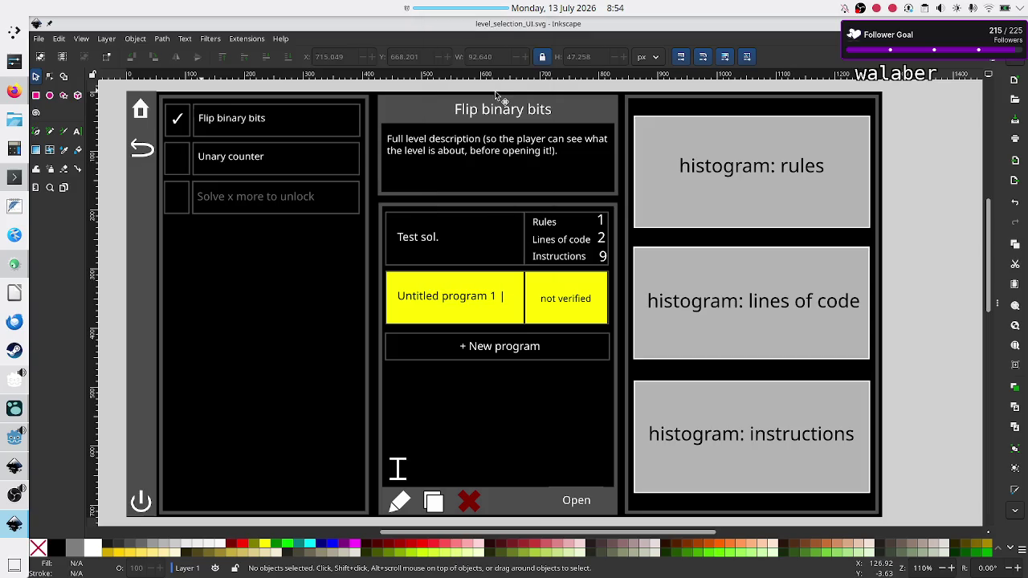
mouse_move(14, 493)
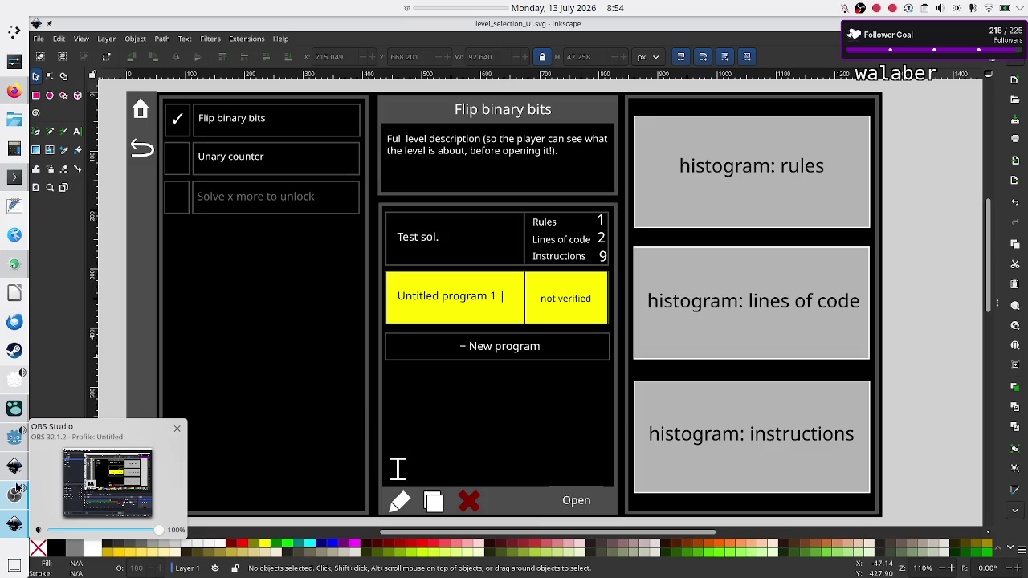
click(16, 93)
click(349, 30)
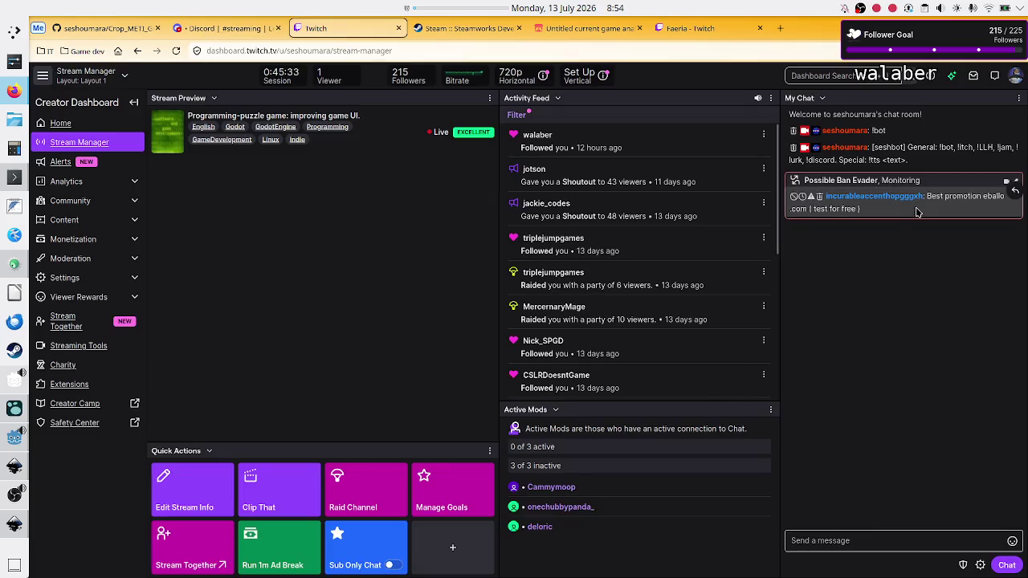
Ban the flagged ban-evading account from Twitch chat, then return to the Inkscape mockup
double_click(890, 199)
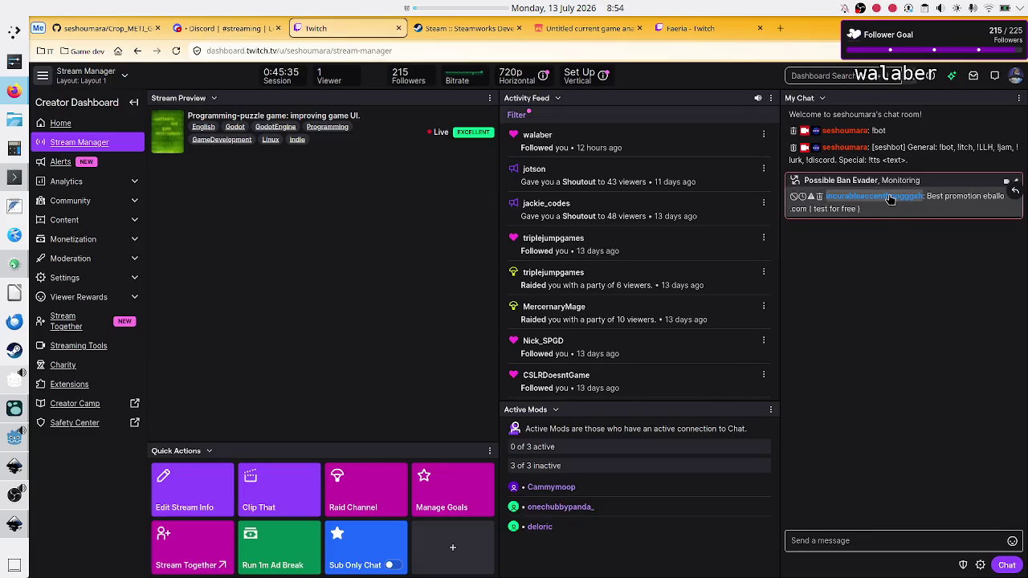
click(890, 199)
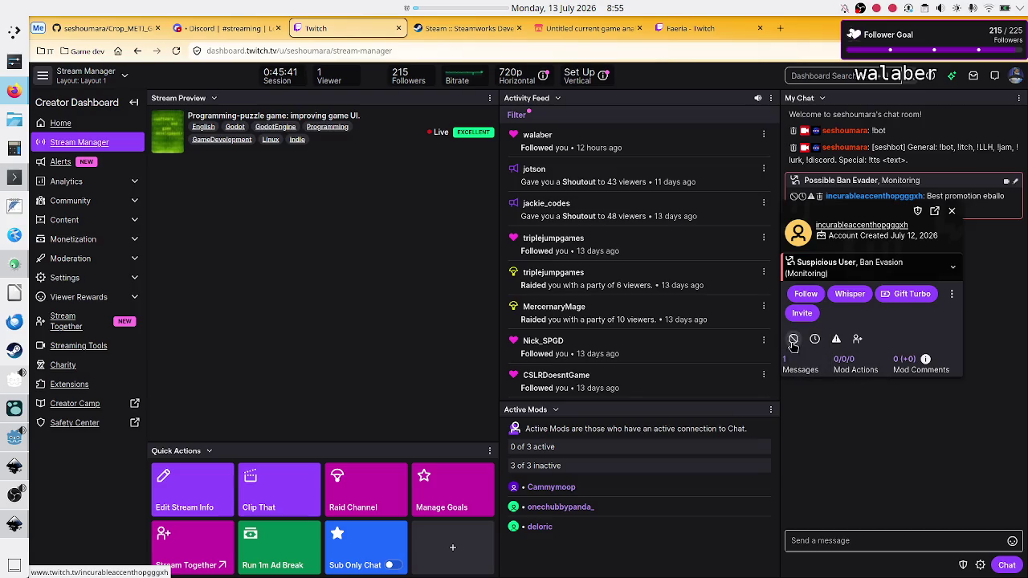
click(793, 340)
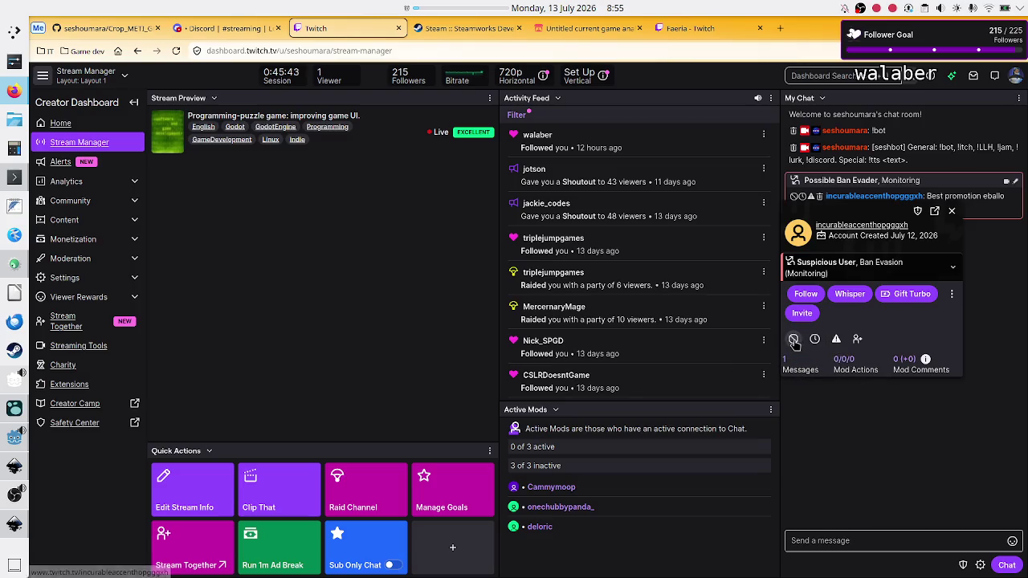
click(951, 210)
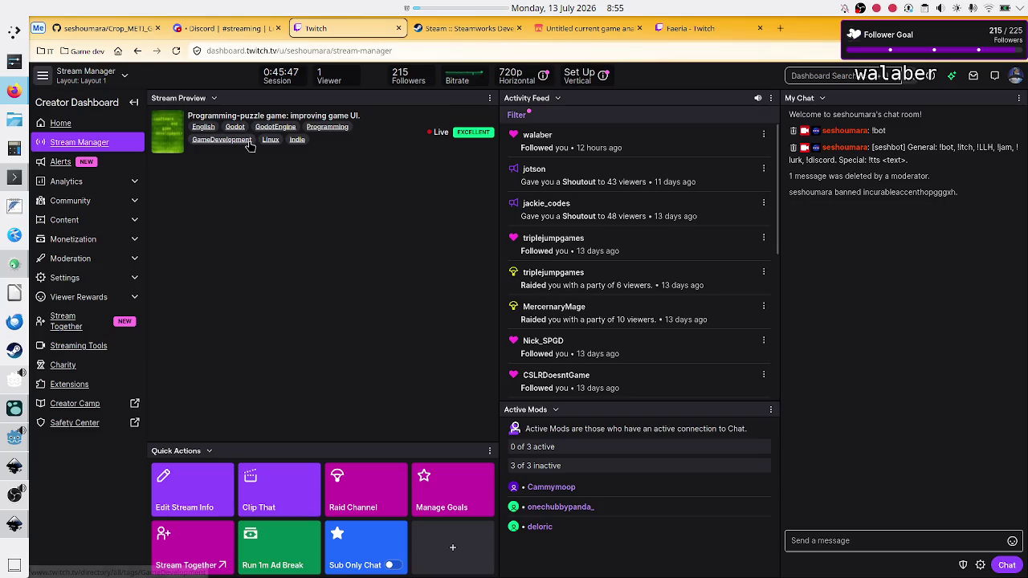
click(246, 33)
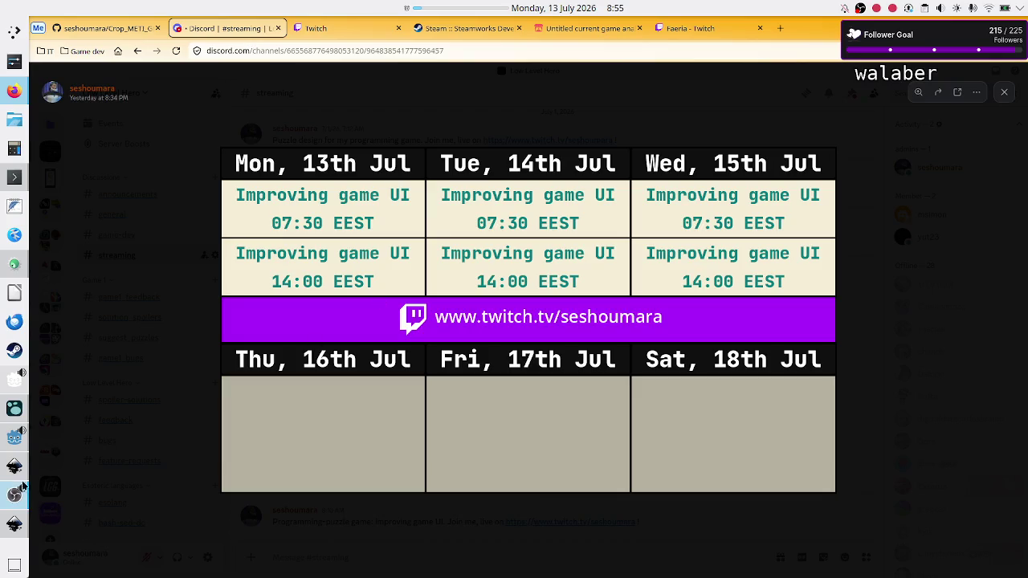
click(14, 525)
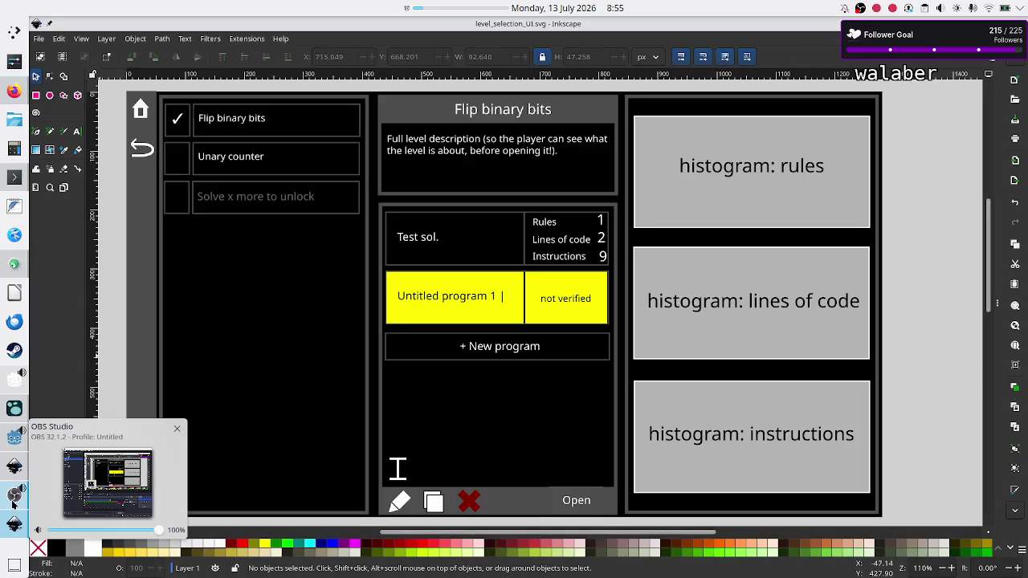
Mute the Microphone in the OBS Audio Mixer and minimize OBS back to Inkscape
click(14, 502)
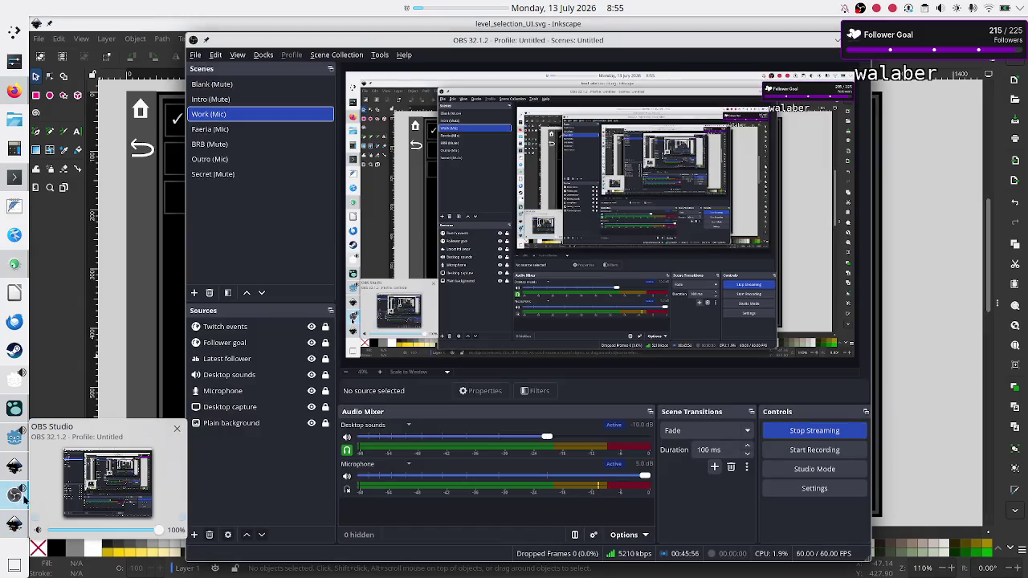
click(346, 478)
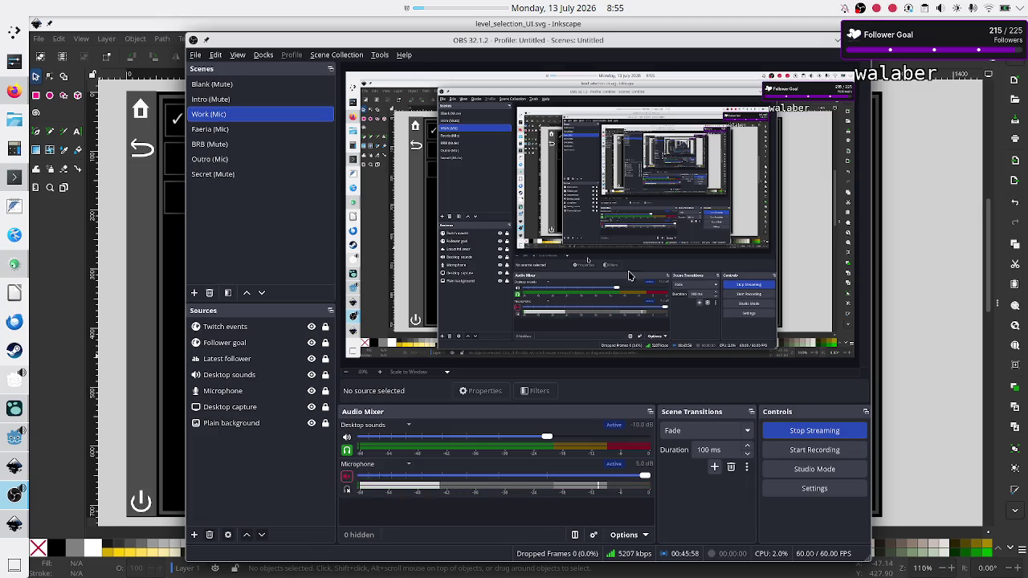
click(836, 41)
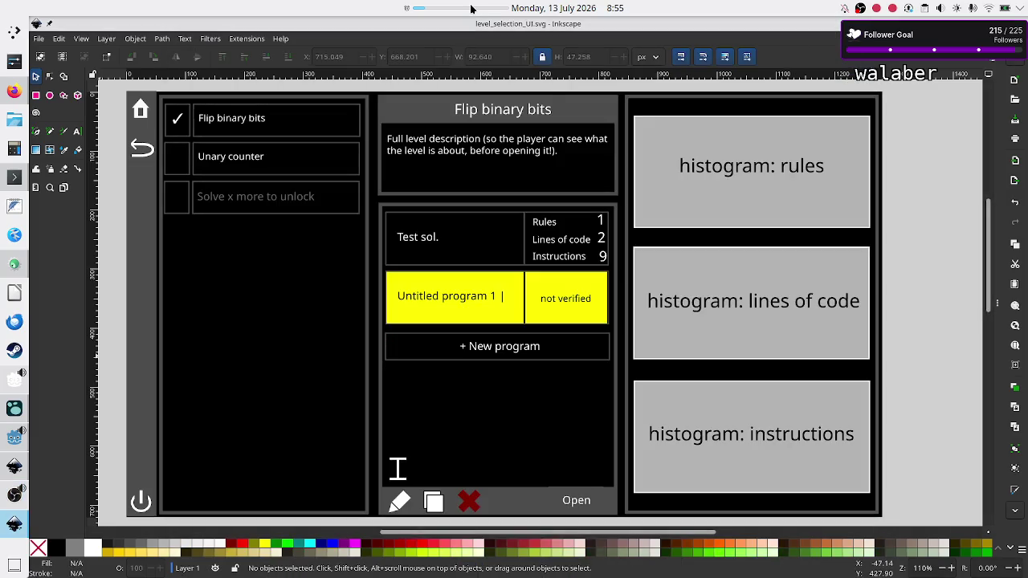
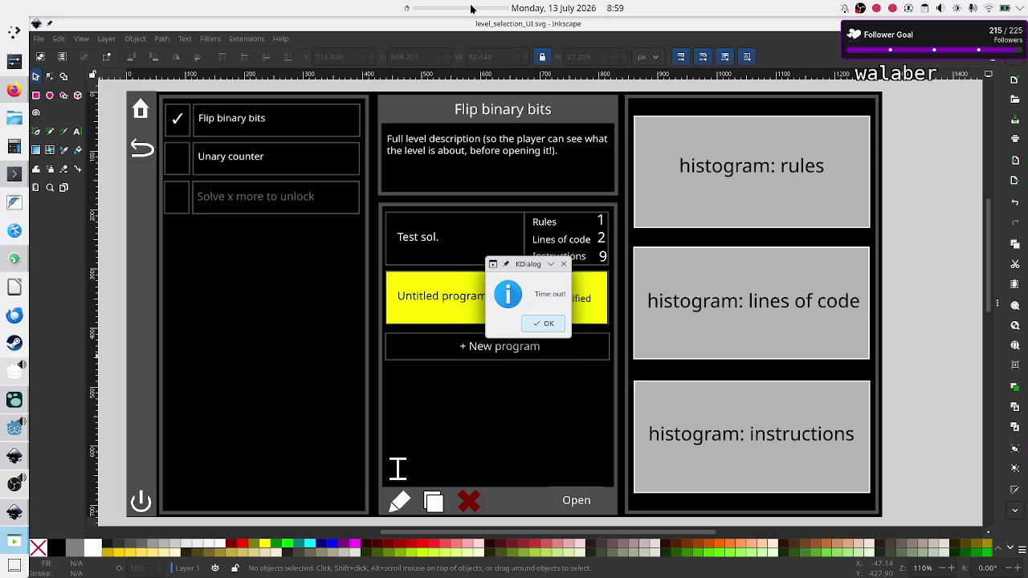
Dismiss the 'Time out!' notice and bring OBS Studio to the front
click(546, 323)
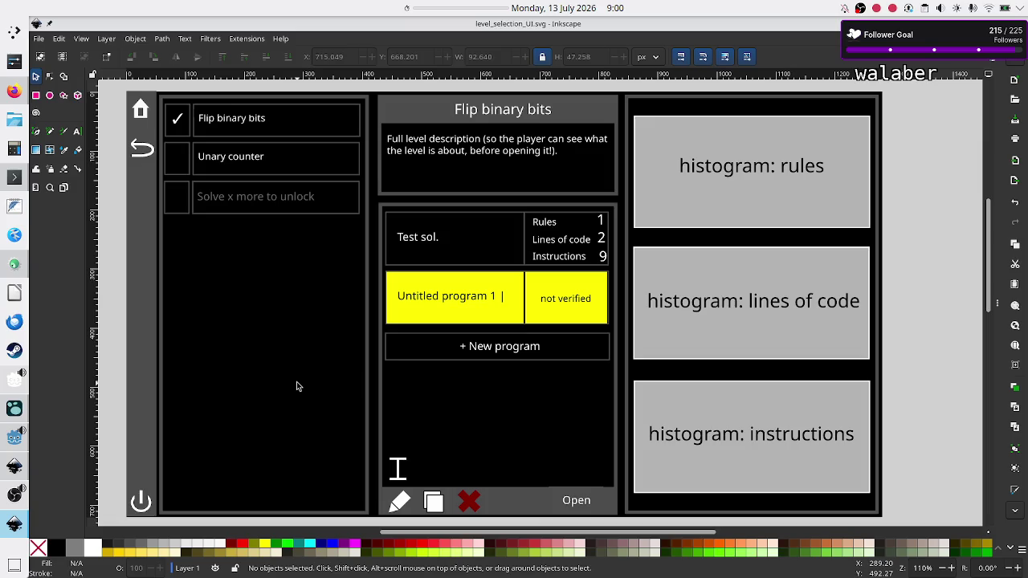
click(14, 494)
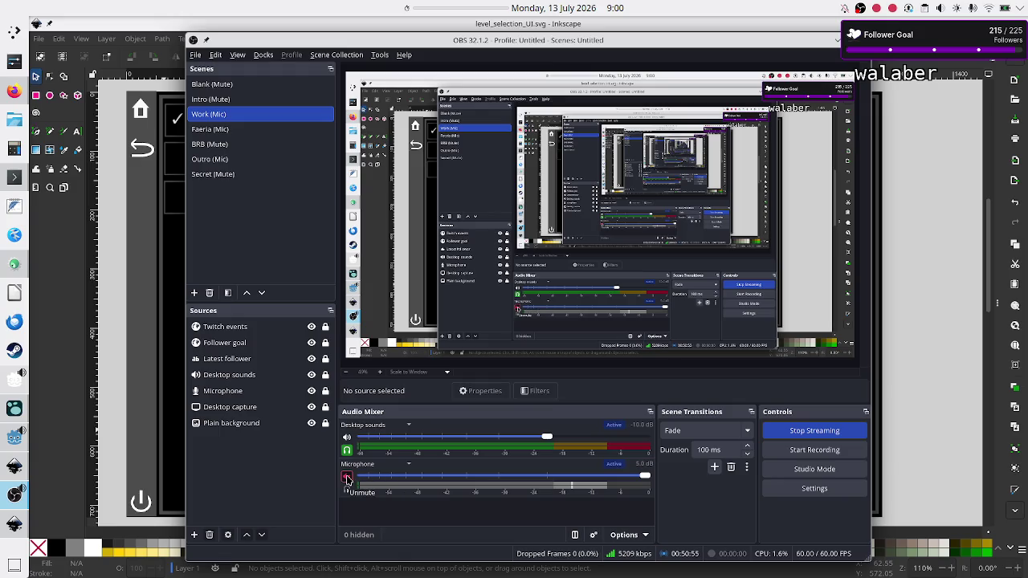
Unmute the OBS microphone and minimize the OBS window
click(347, 479)
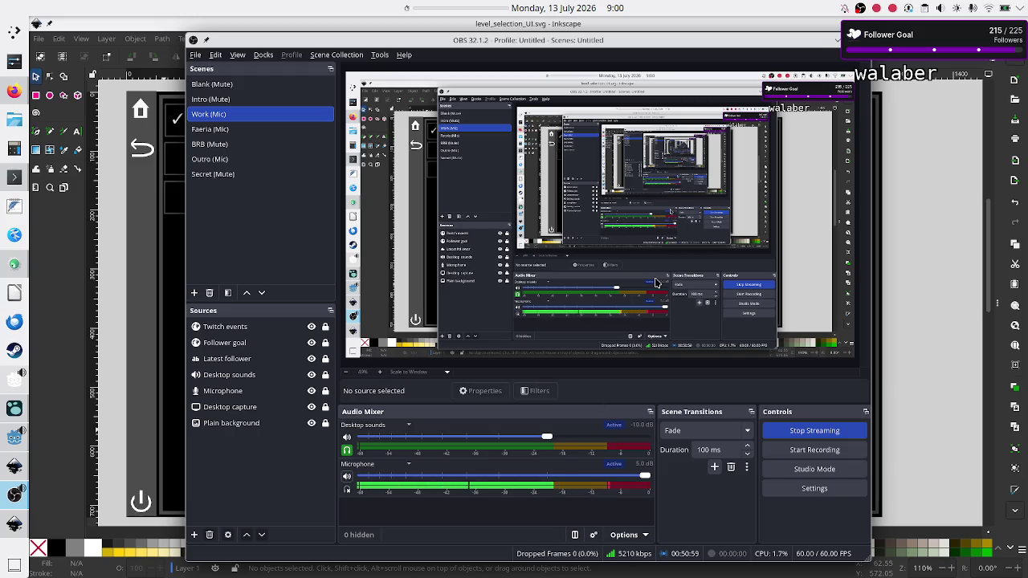
click(836, 42)
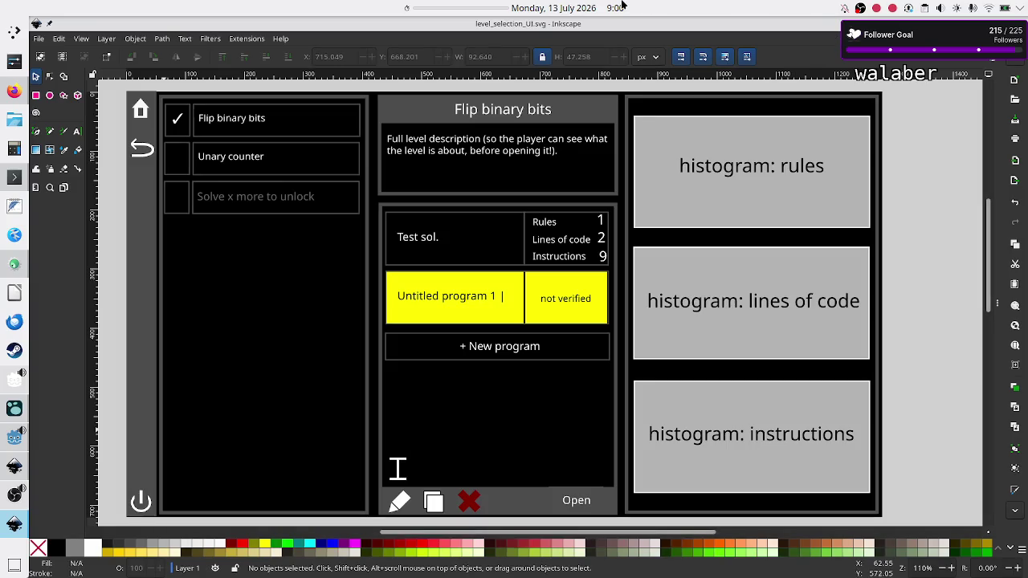
Start a 01:00:00 countdown on the top-panel timer widget
right_click(464, 8)
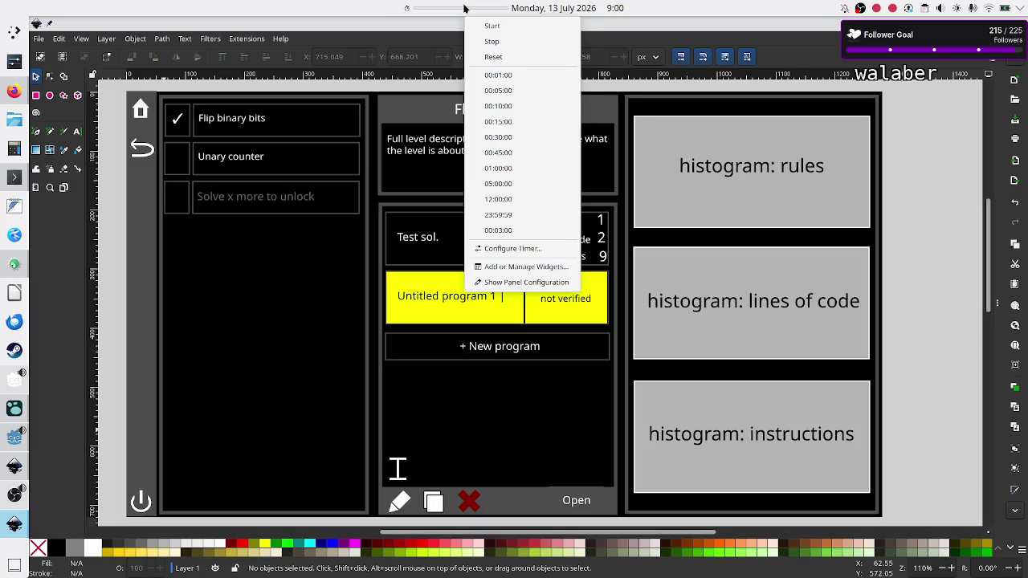
click(514, 169)
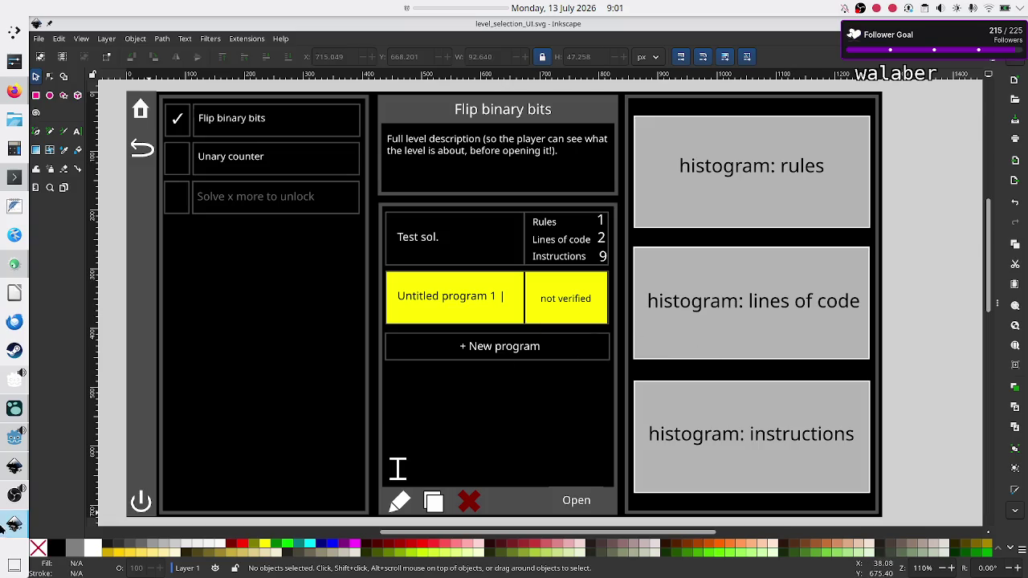
Open level_selection.gd from the Level_selection node and scroll through its code
click(13, 437)
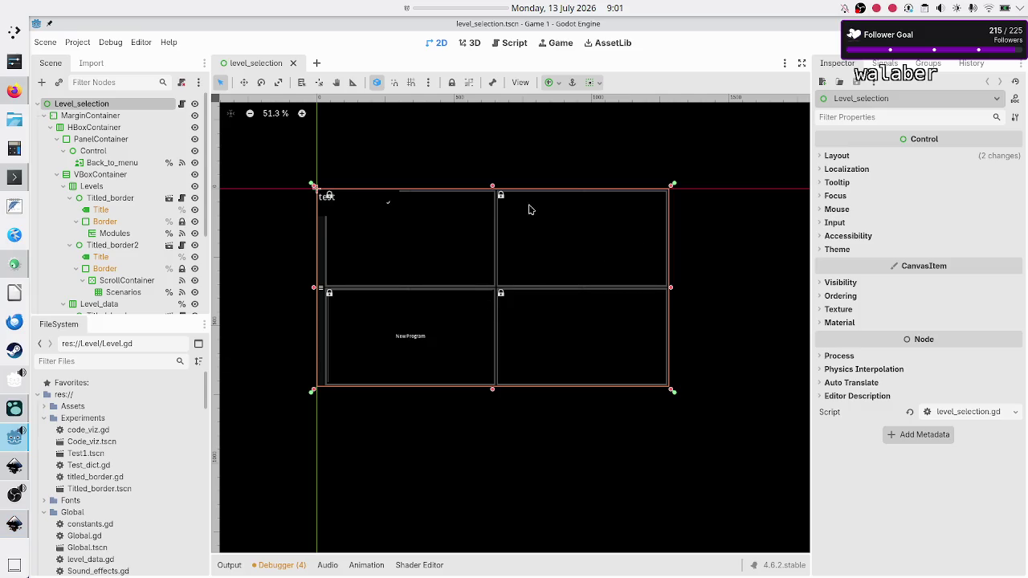
click(183, 107)
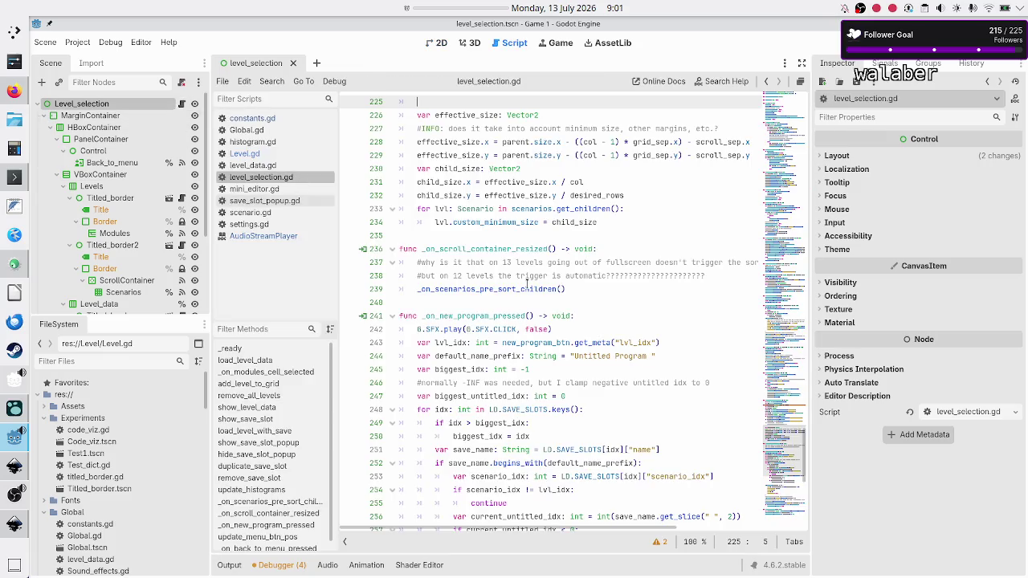
scroll(525, 282, down, 3)
scroll(530, 285, down, 6)
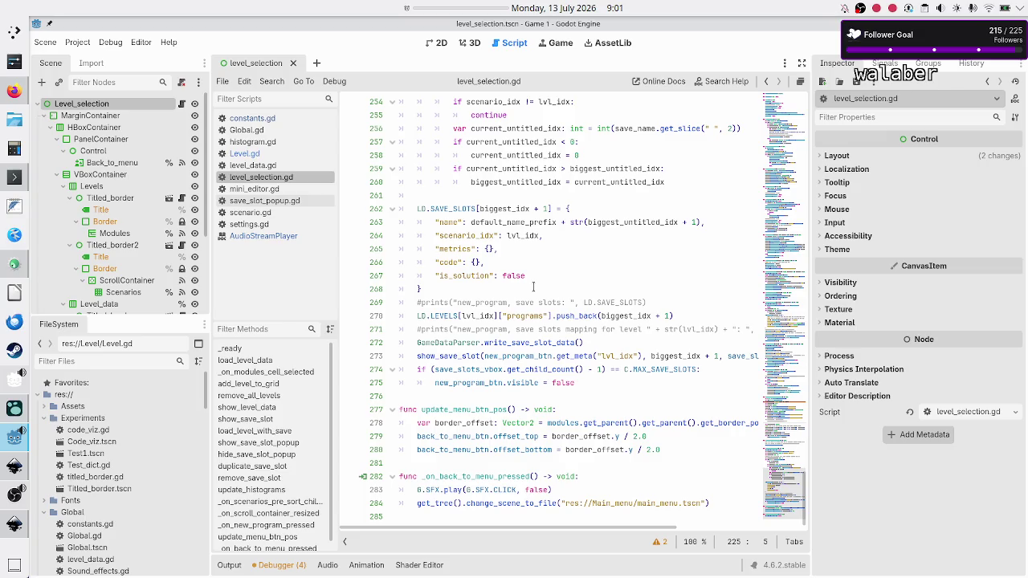
scroll(532, 287, up, 2)
scroll(532, 287, up, 11)
scroll(532, 286, up, 14)
scroll(532, 286, up, 6)
scroll(532, 286, up, 10)
scroll(532, 286, up, 10)
scroll(532, 286, up, 10)
scroll(532, 286, up, 10)
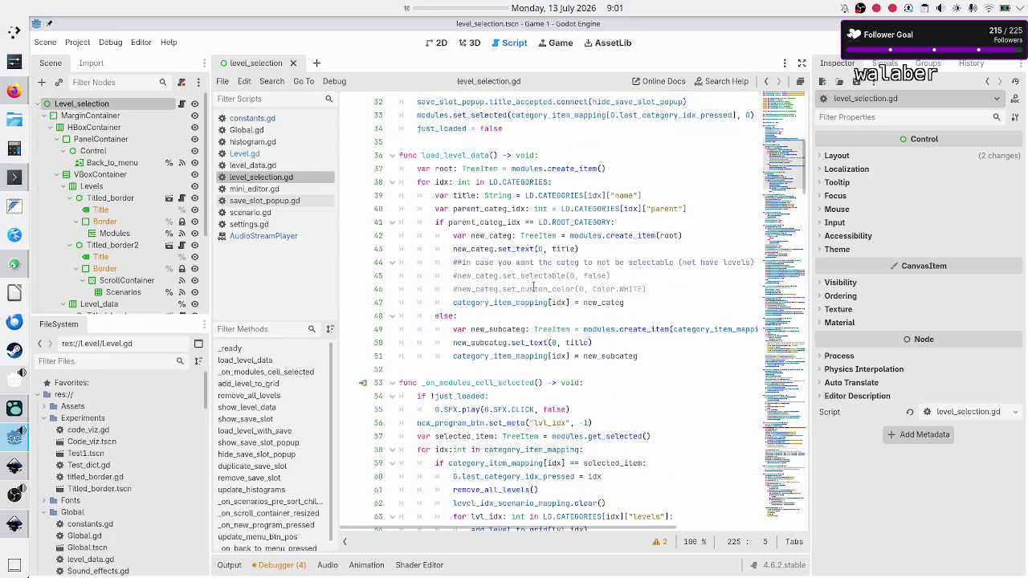
scroll(532, 286, up, 3)
scroll(532, 287, up, 7)
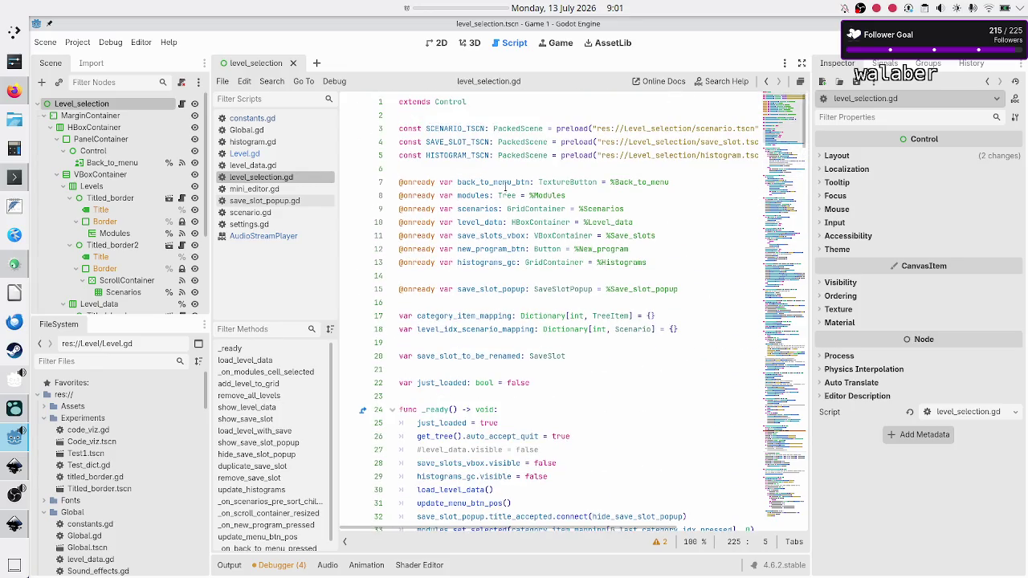
scroll(525, 321, down, 5)
scroll(528, 361, down, 7)
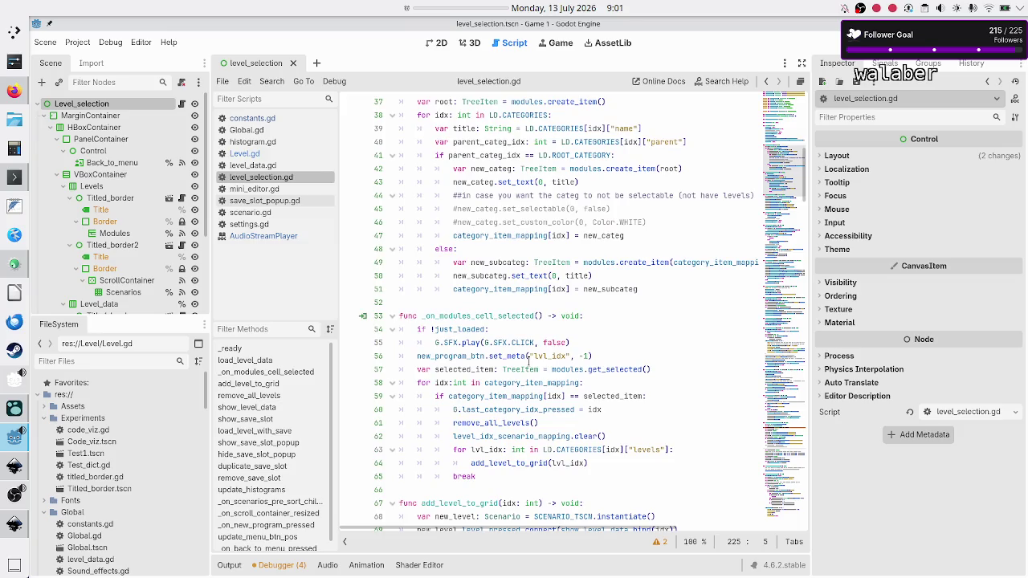
mouse_move(13, 522)
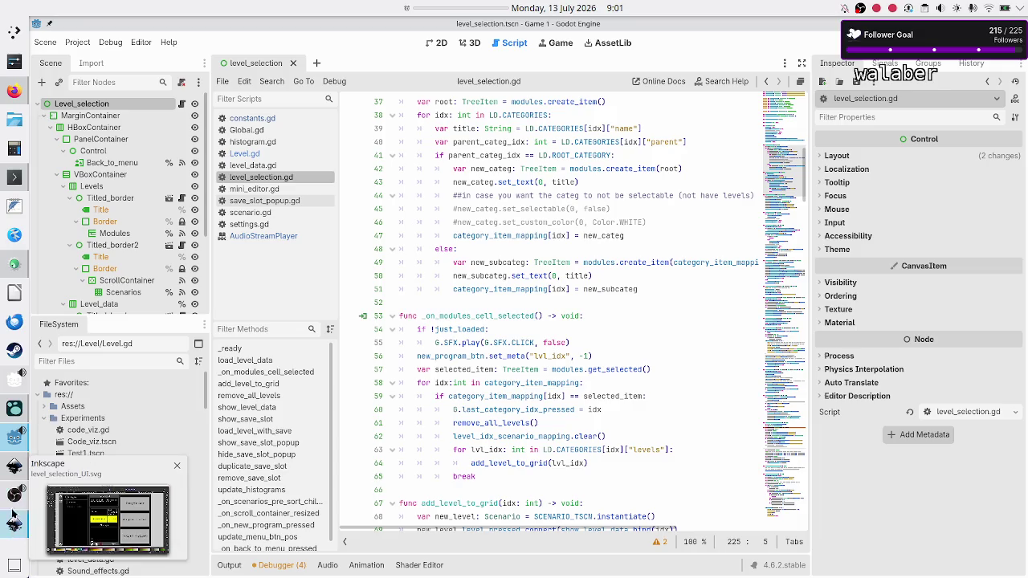
Compare with the Inkscape mockup, then inspect lines 56 and 60 (last_category_idx_pressed)
click(14, 524)
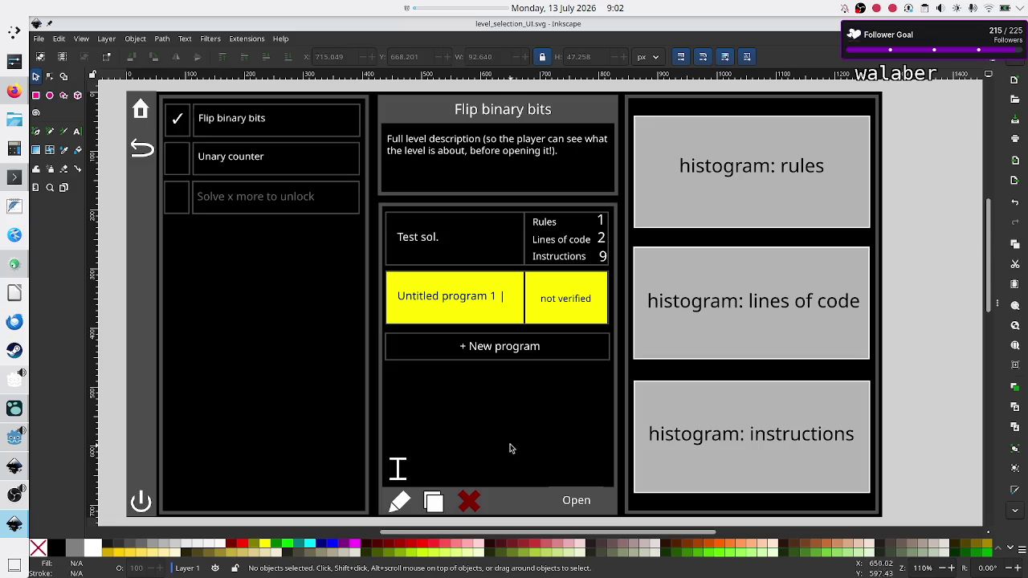
click(3, 443)
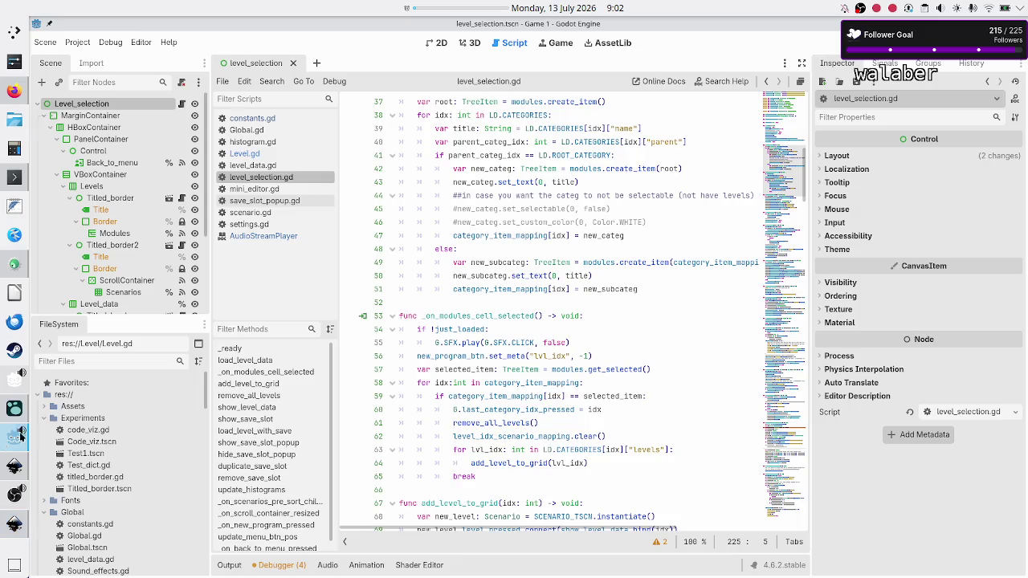
click(491, 355)
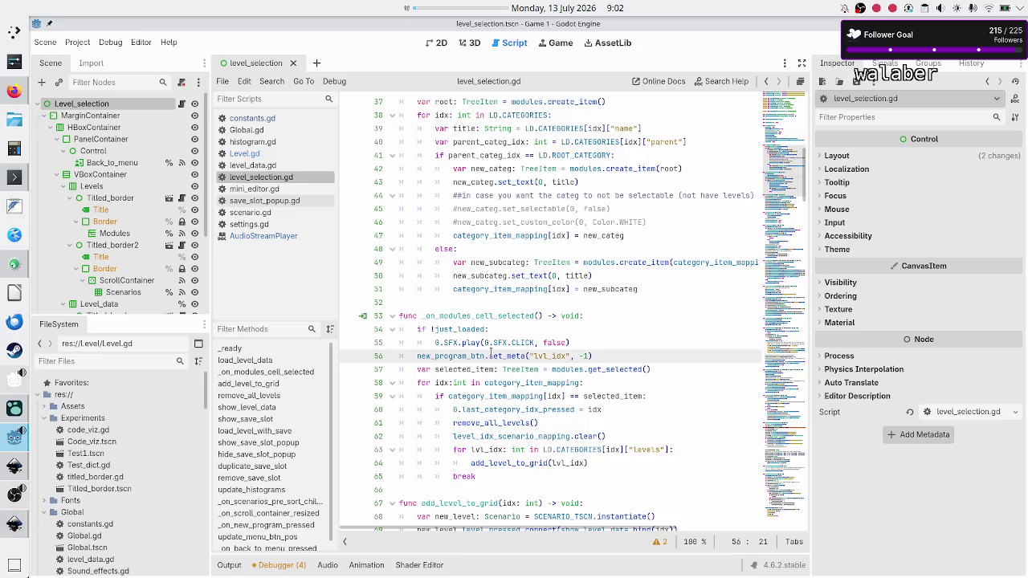
click(511, 410)
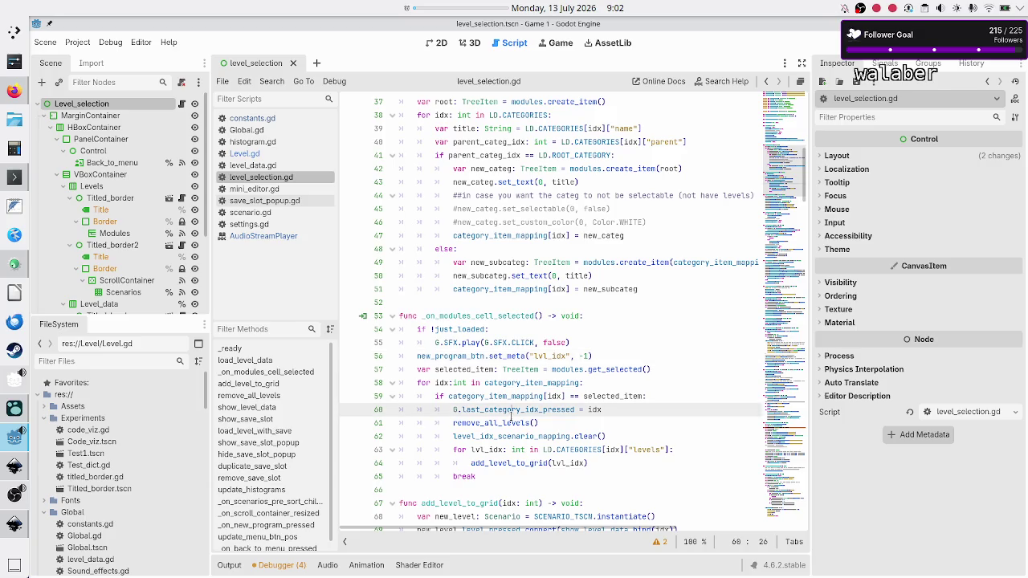
scroll(536, 383, down, 9)
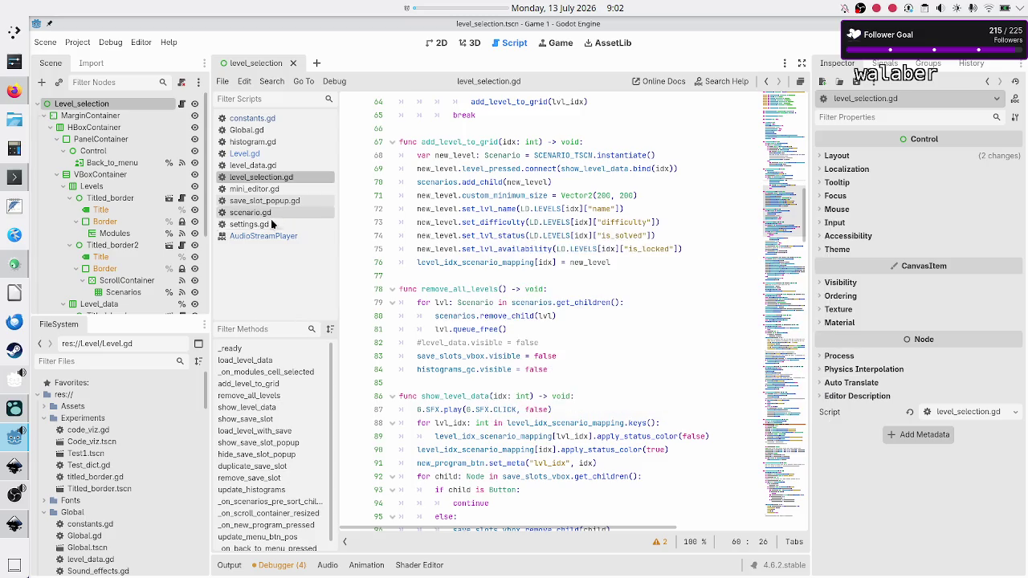
Open GameDataParser.gd via the 'game' filter and inspect calculate_if_level_is_solved
text(game)
double_click(140, 422)
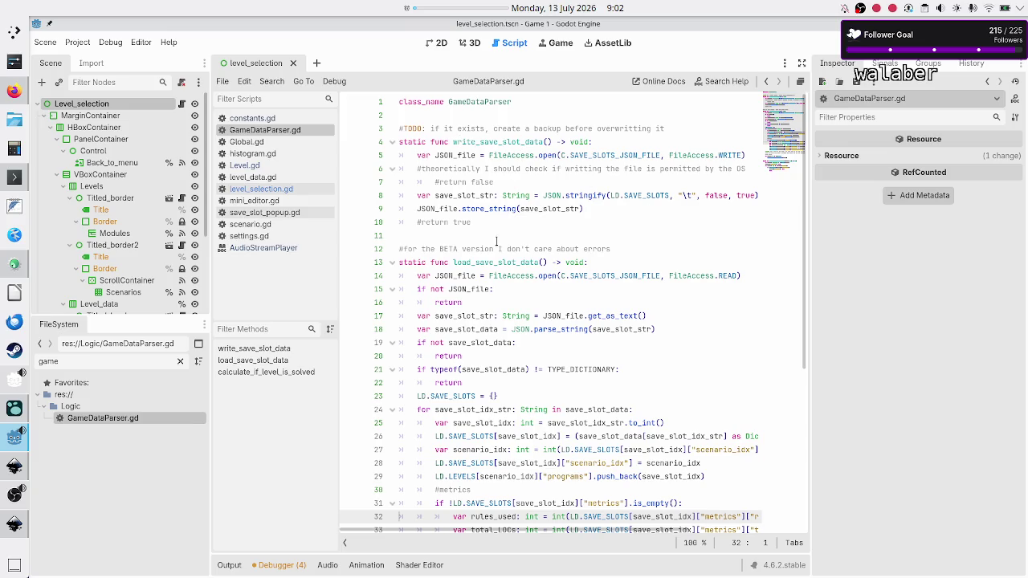
scroll(518, 264, down, 4)
scroll(513, 297, down, 2)
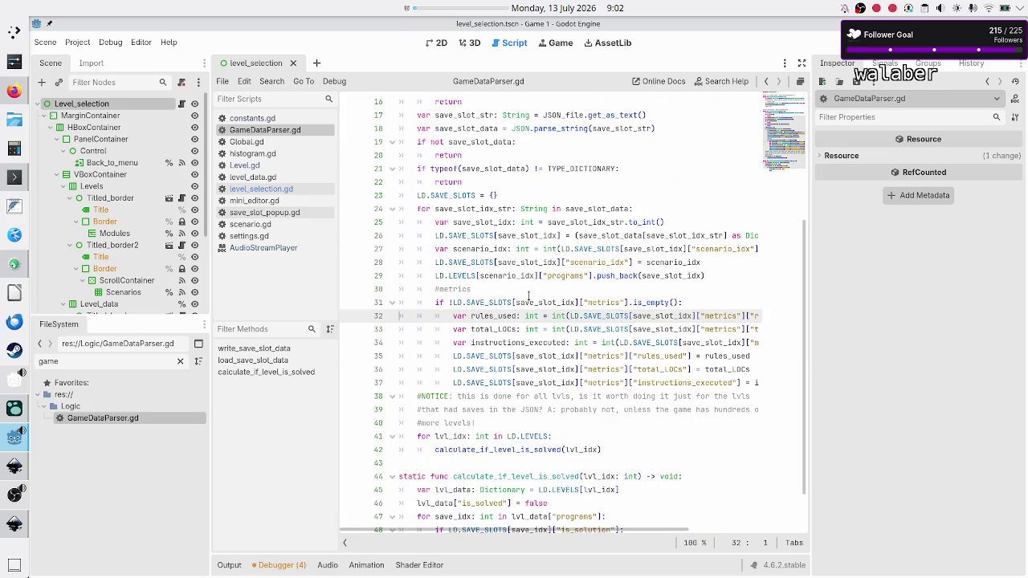
scroll(510, 321, down, 1)
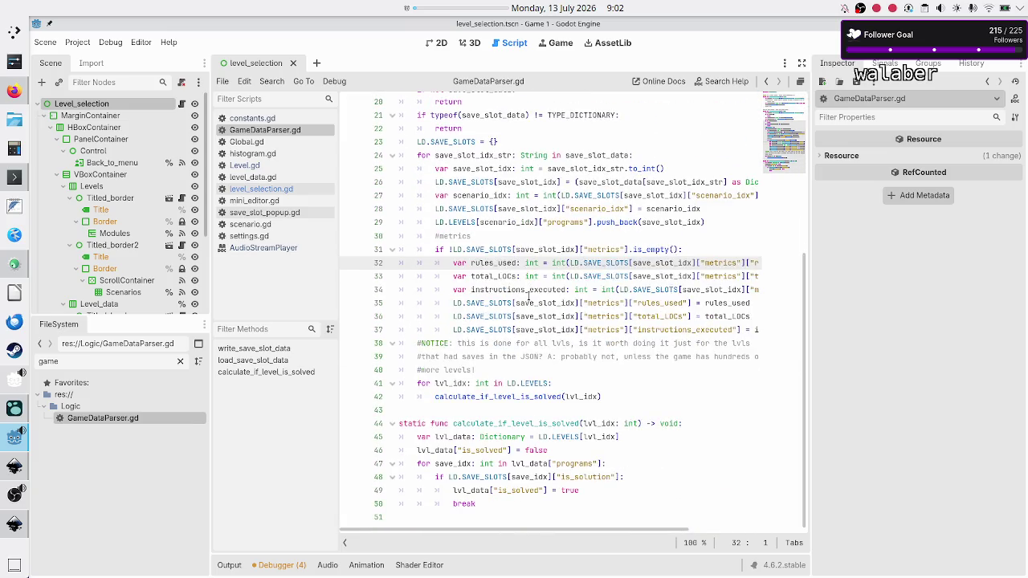
ctrl+click(455, 396)
click(455, 408)
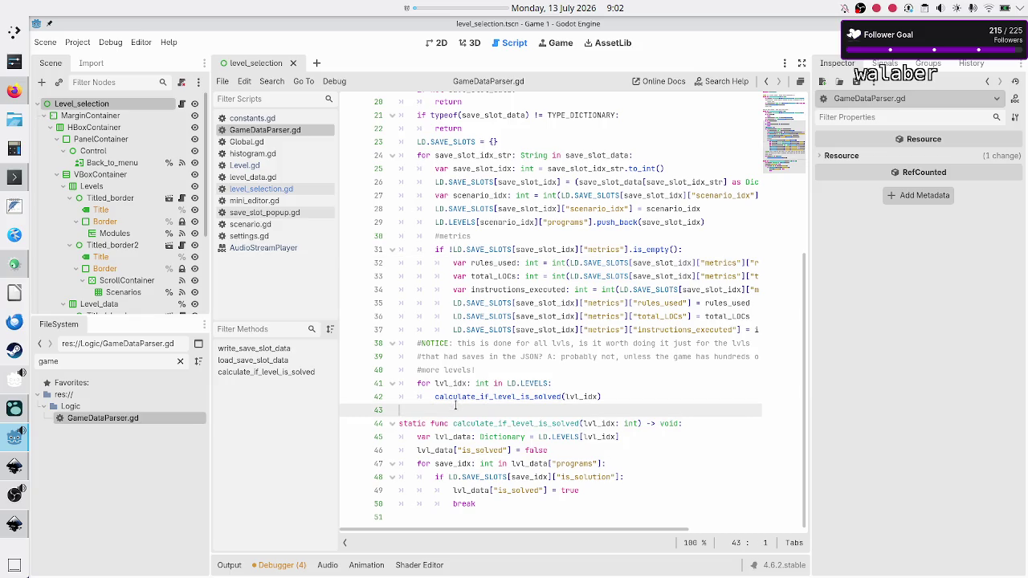
scroll(456, 406, up, 6)
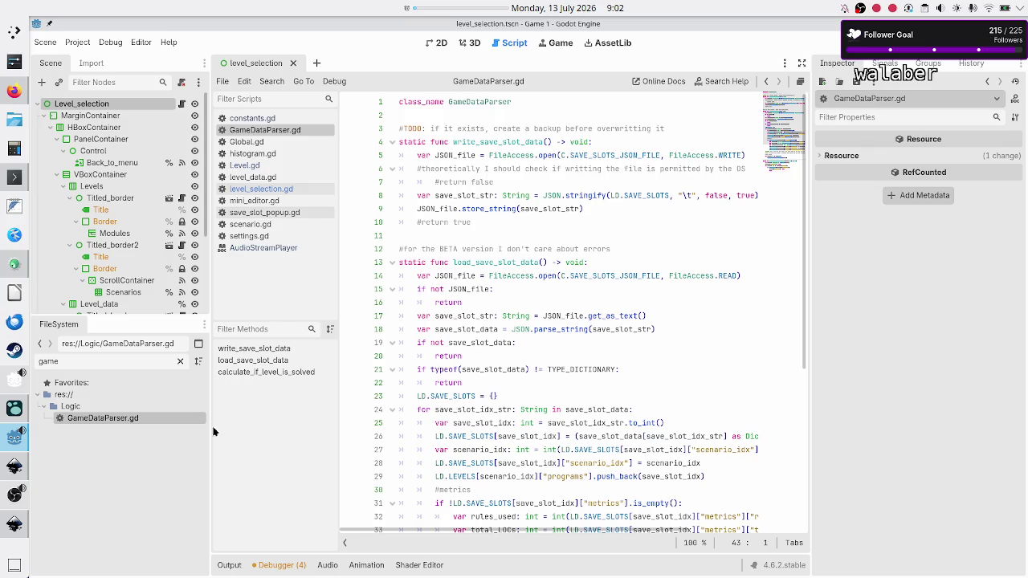
Check the Inkscape mockup, then show the level_selection scene in the 2D workspace
click(11, 442)
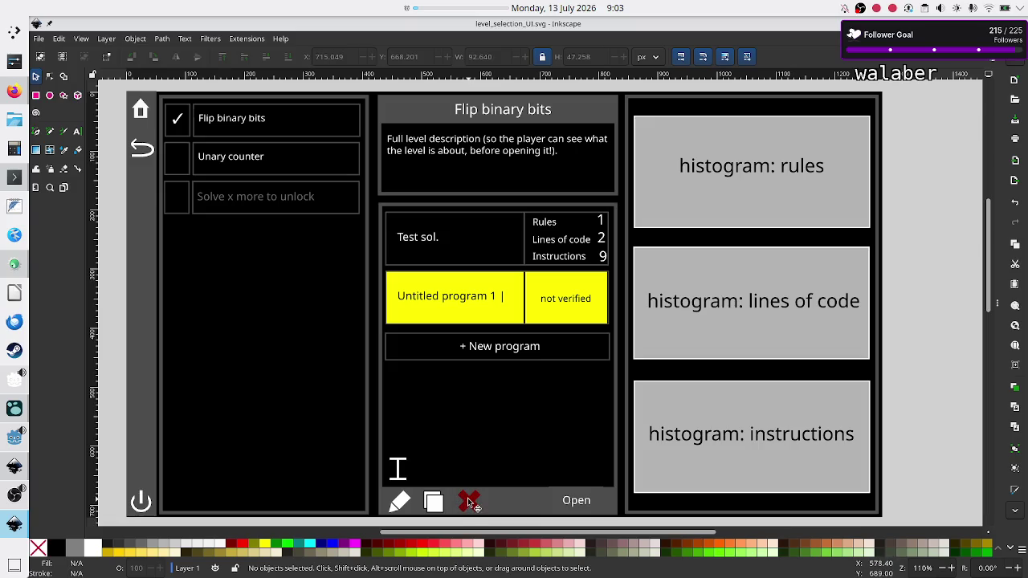
click(16, 441)
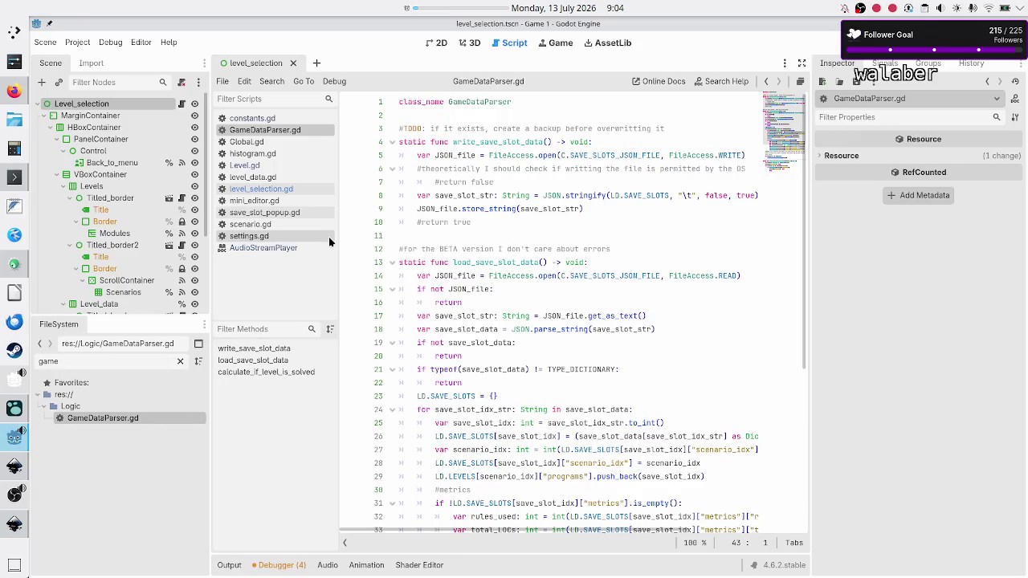
click(441, 44)
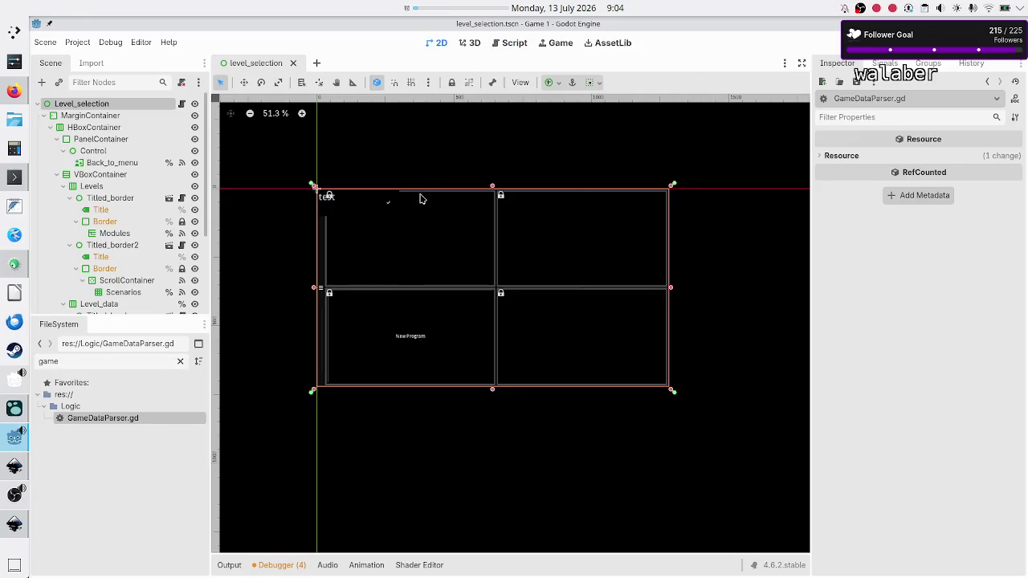
Open save_slot.tscn and trace the Delete button's _on_delete_pressed handler to save_slot_removed
double_click(88, 363)
text(save)
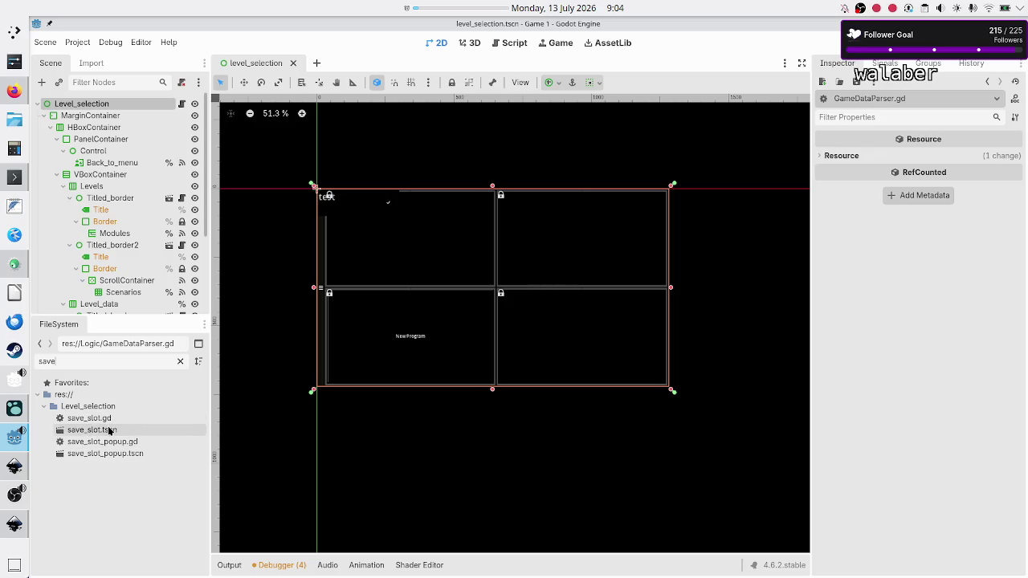
double_click(109, 430)
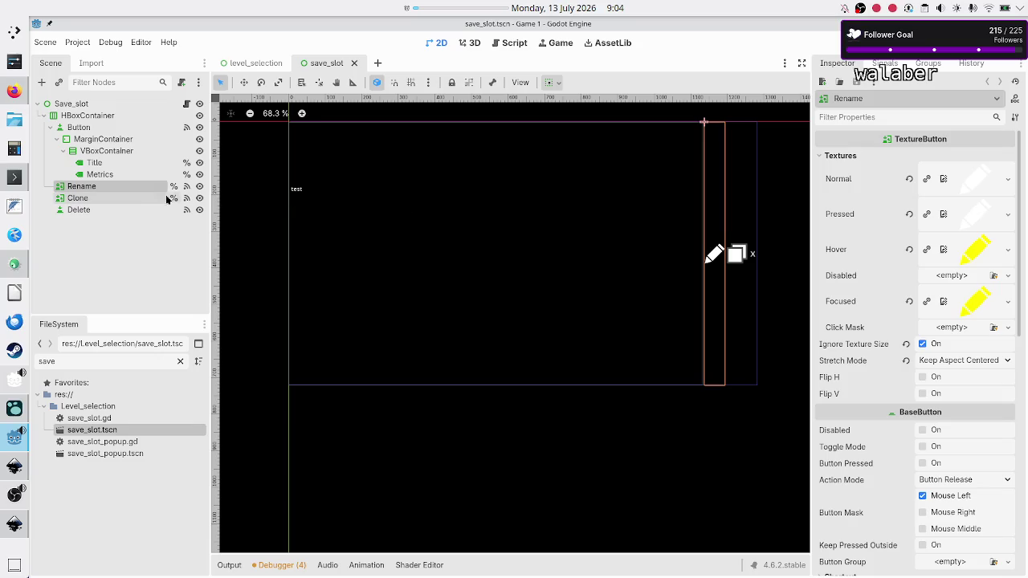
click(71, 209)
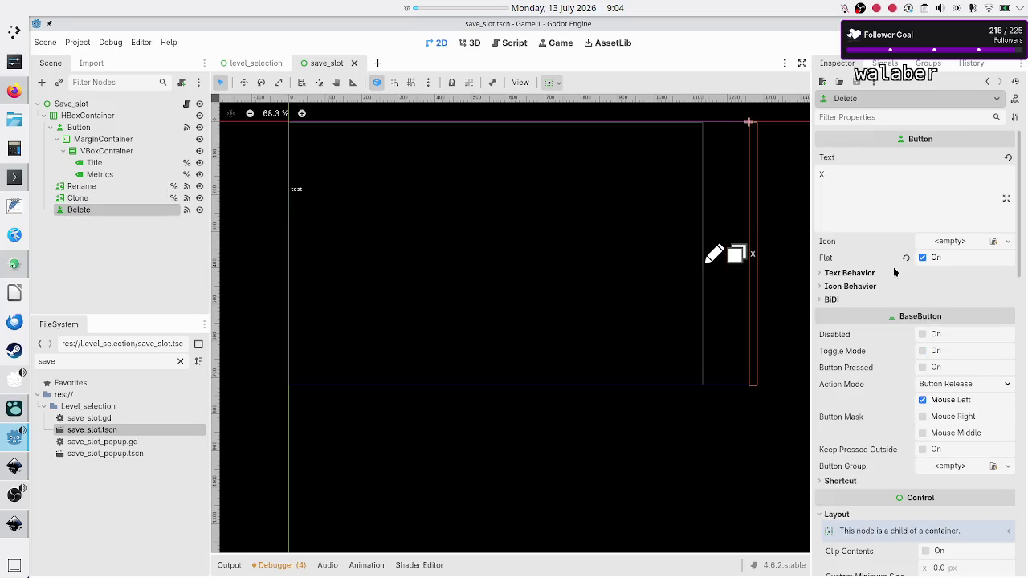
click(888, 66)
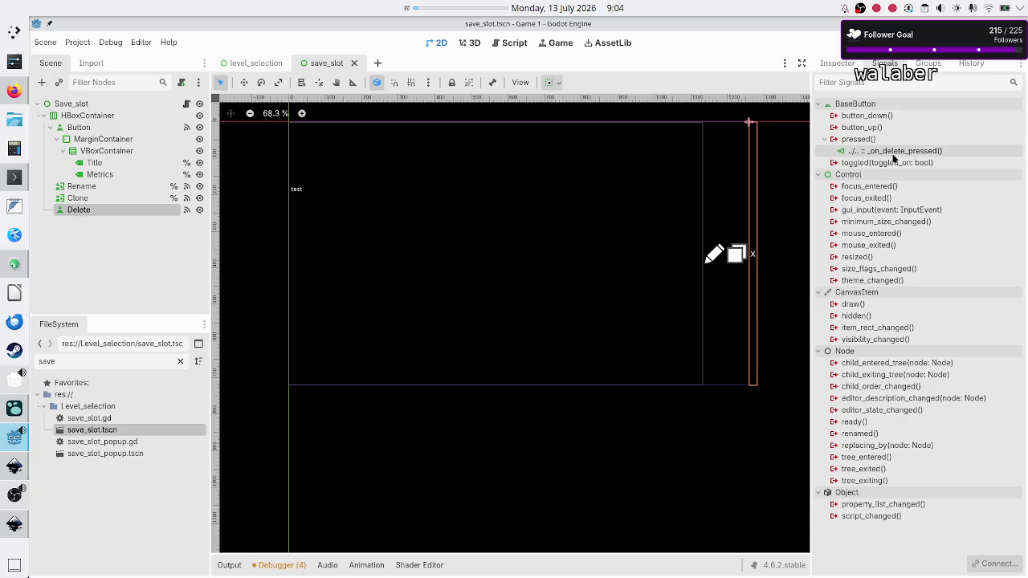
double_click(892, 152)
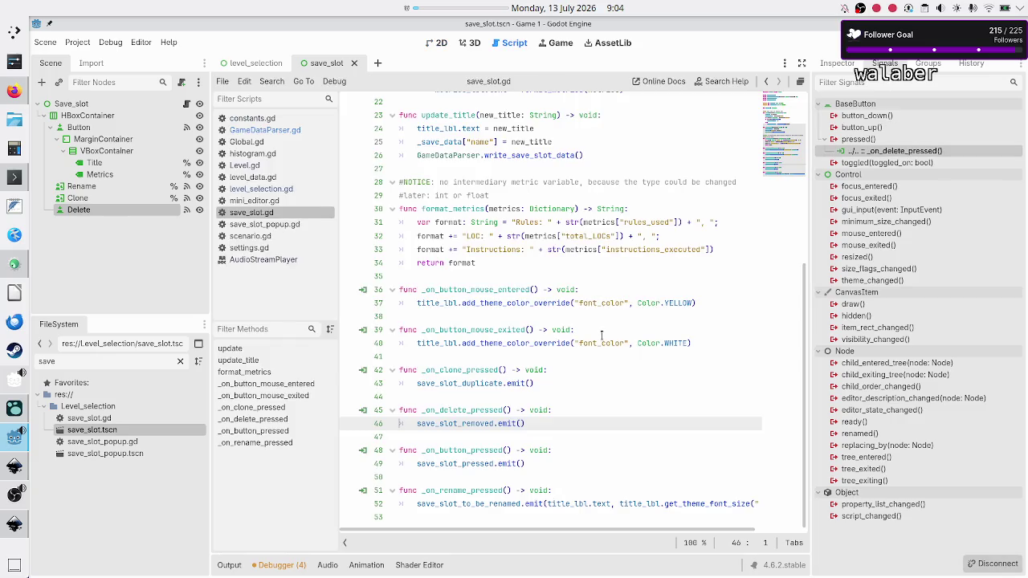
double_click(472, 423)
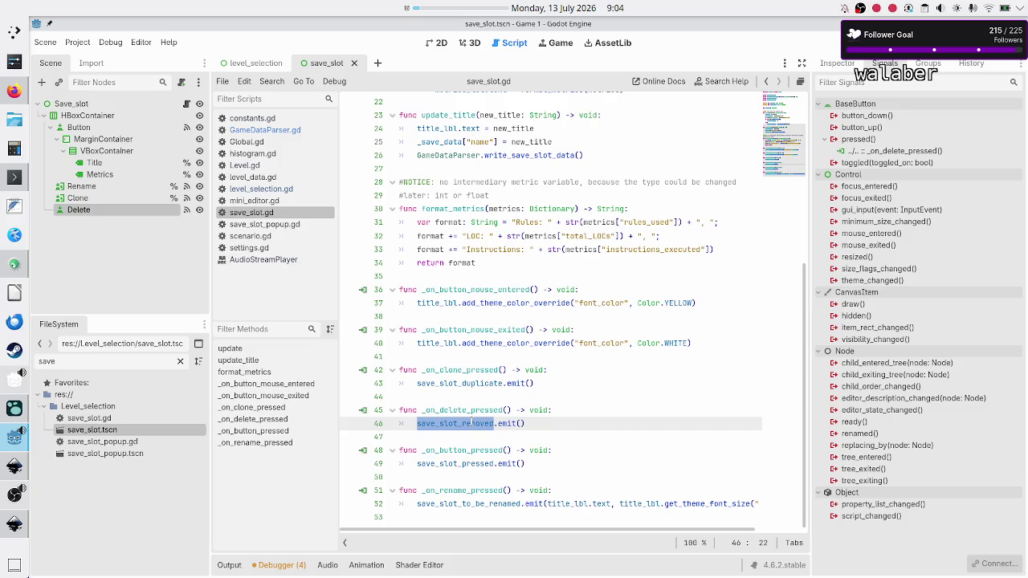
In level_selection.gd, inspect line 117 connecting new_save's save_slot_removed to remove_save_slot
click(265, 190)
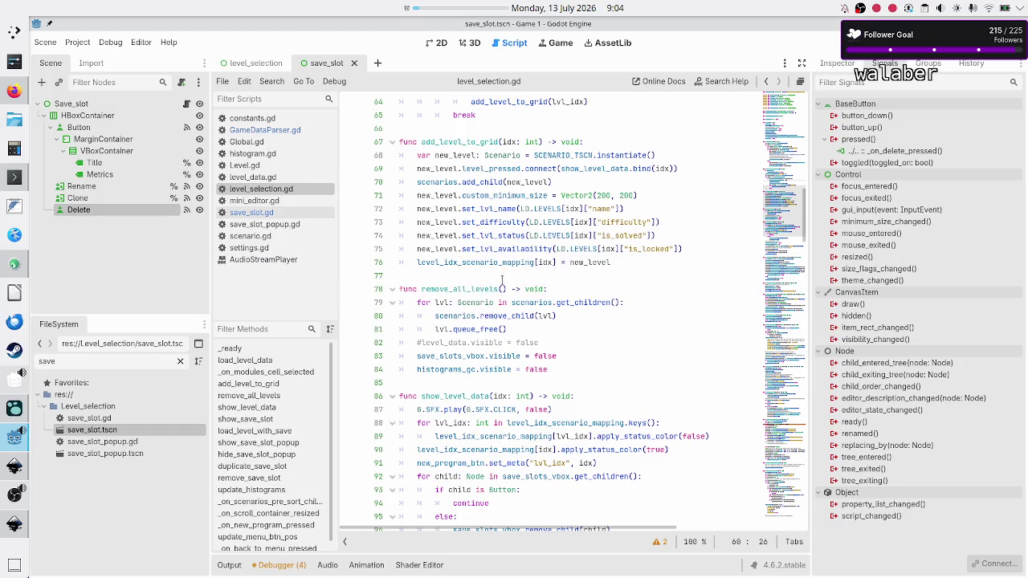
scroll(501, 299, down, 10)
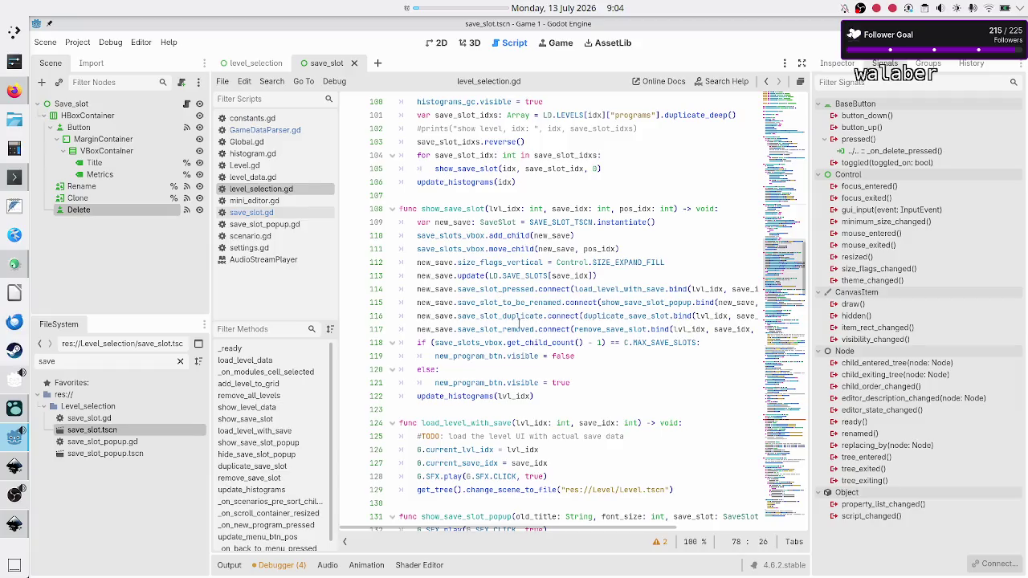
double_click(518, 327)
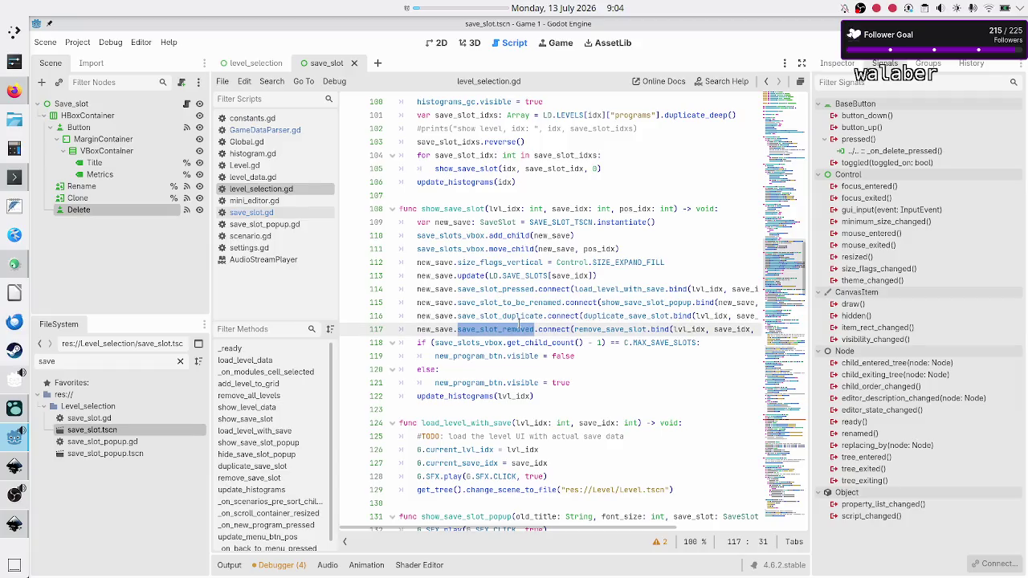
double_click(432, 329)
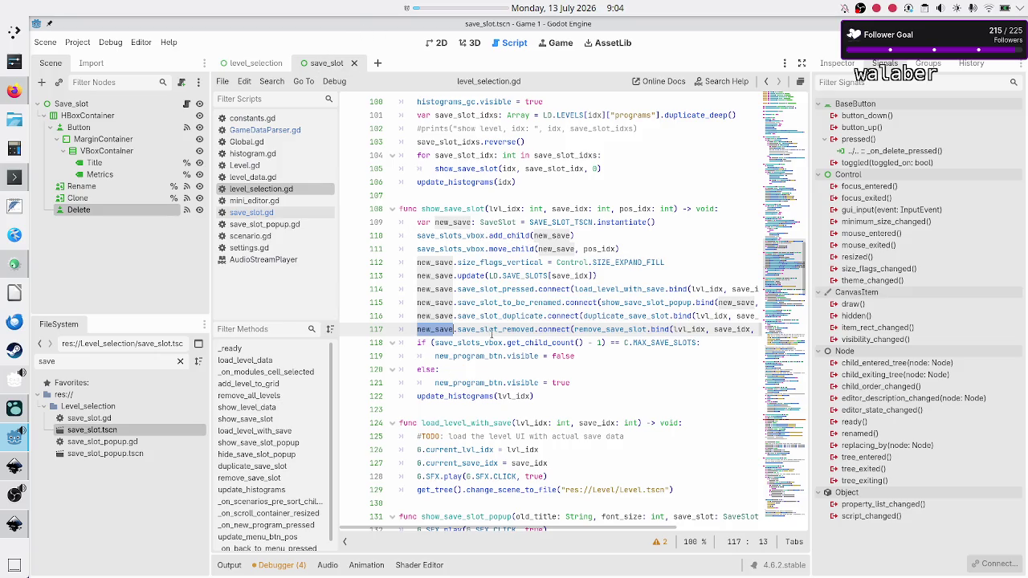
double_click(492, 331)
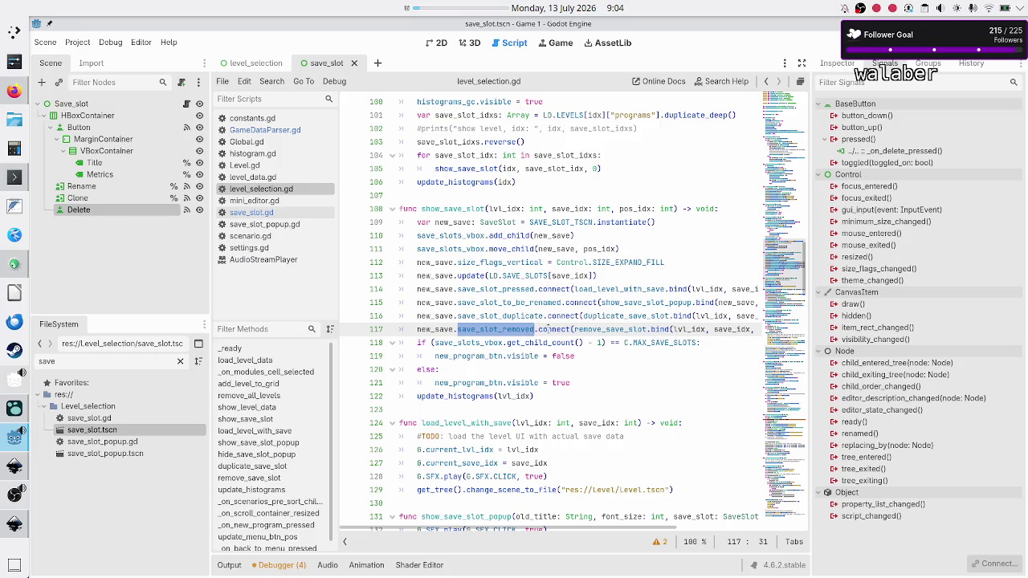
double_click(611, 329)
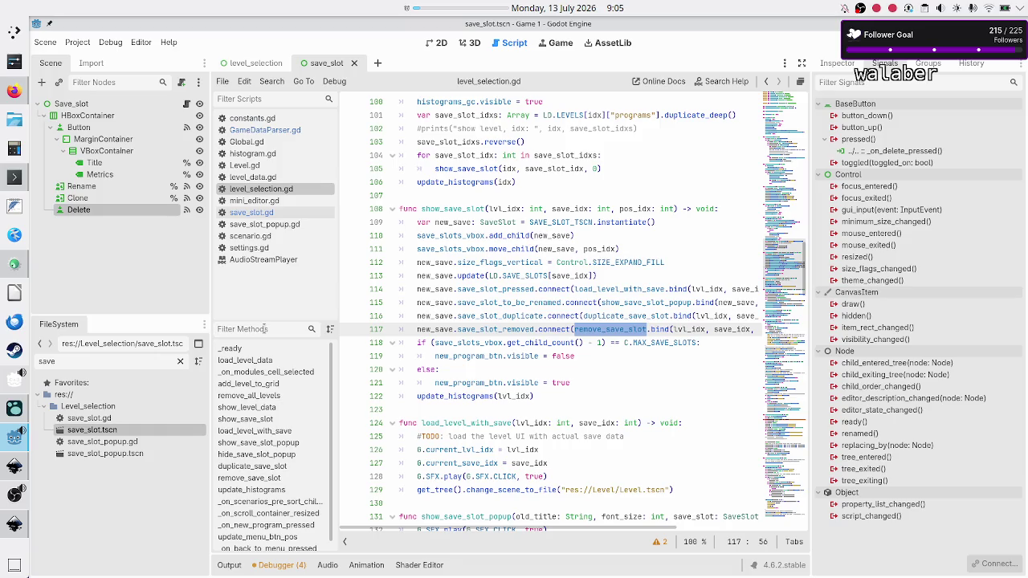
Jump to remove_save_slot via the 'remo' method filter and mark remove_child(save) on line 178
text(remo)
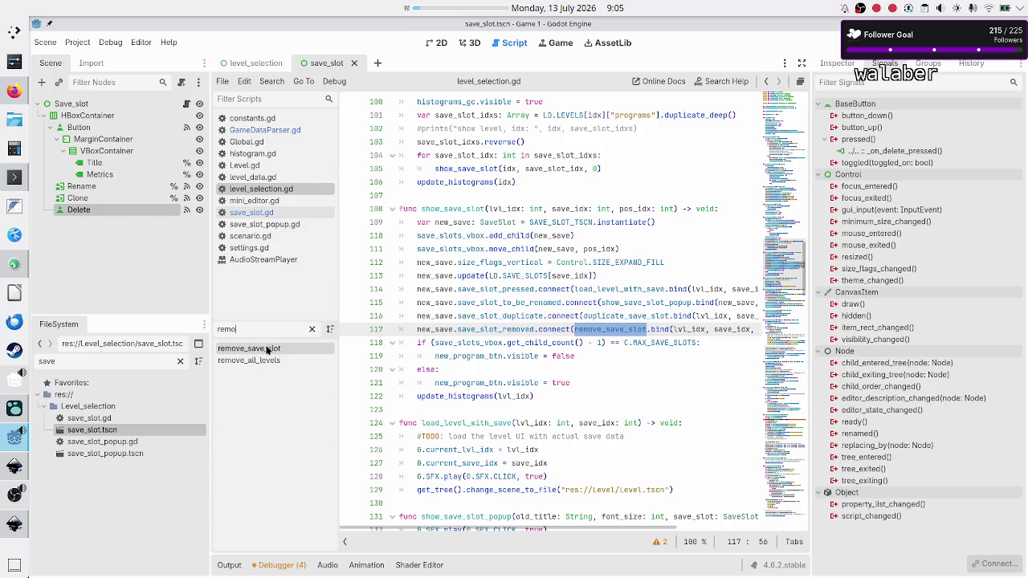
click(267, 350)
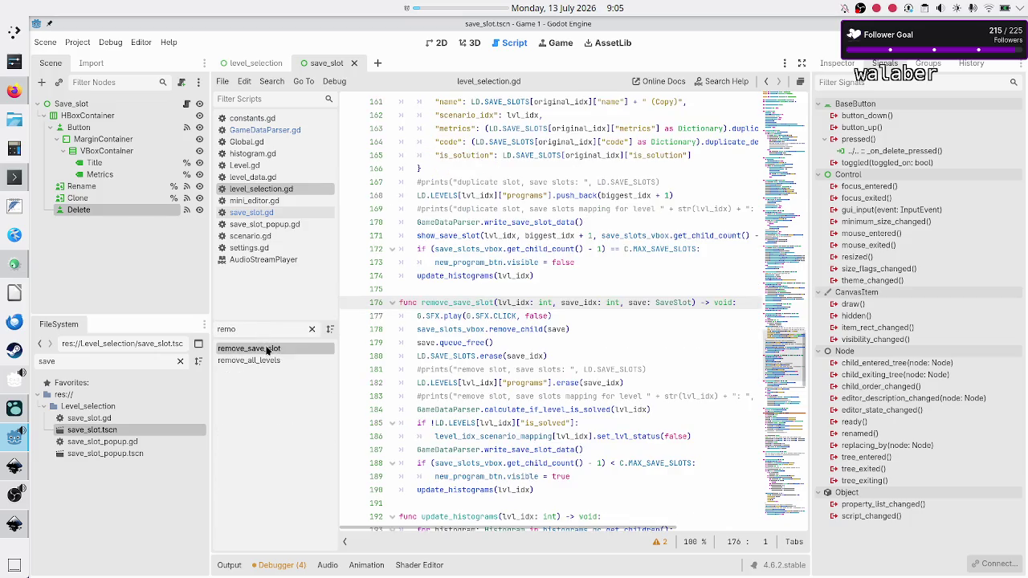
scroll(526, 331, down, 2)
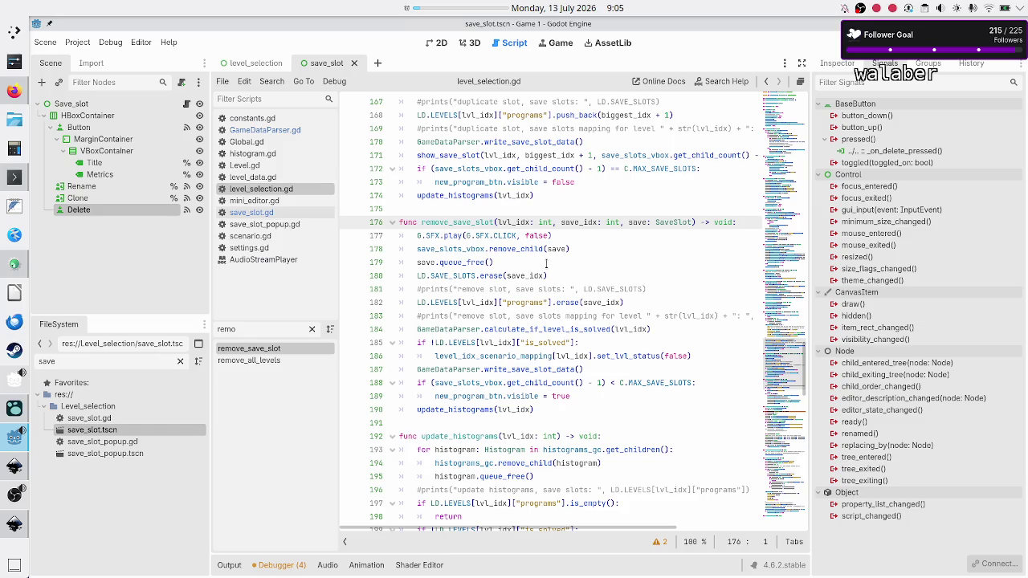
drag(570, 249, 417, 251)
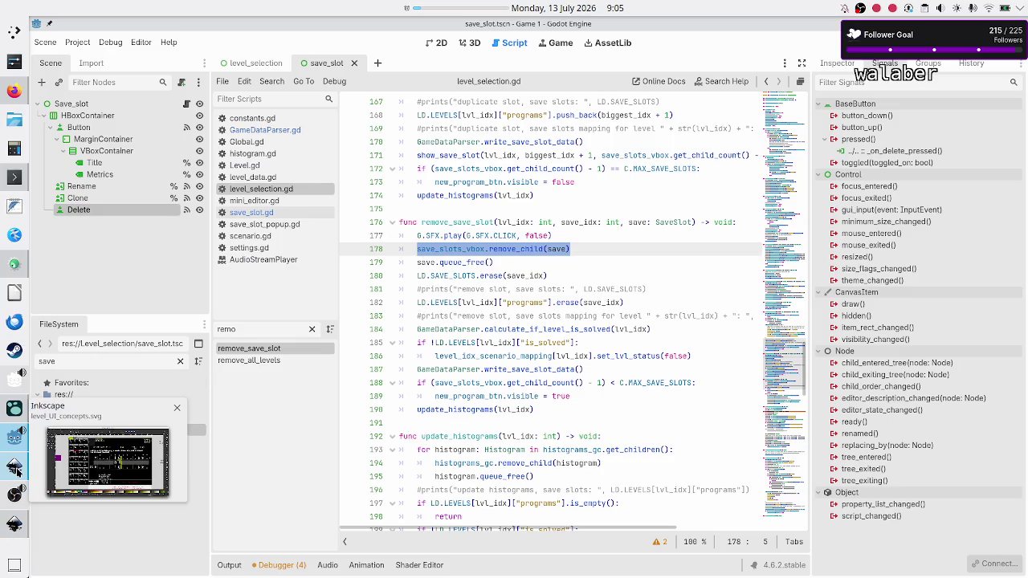
mouse_move(14, 467)
click(13, 466)
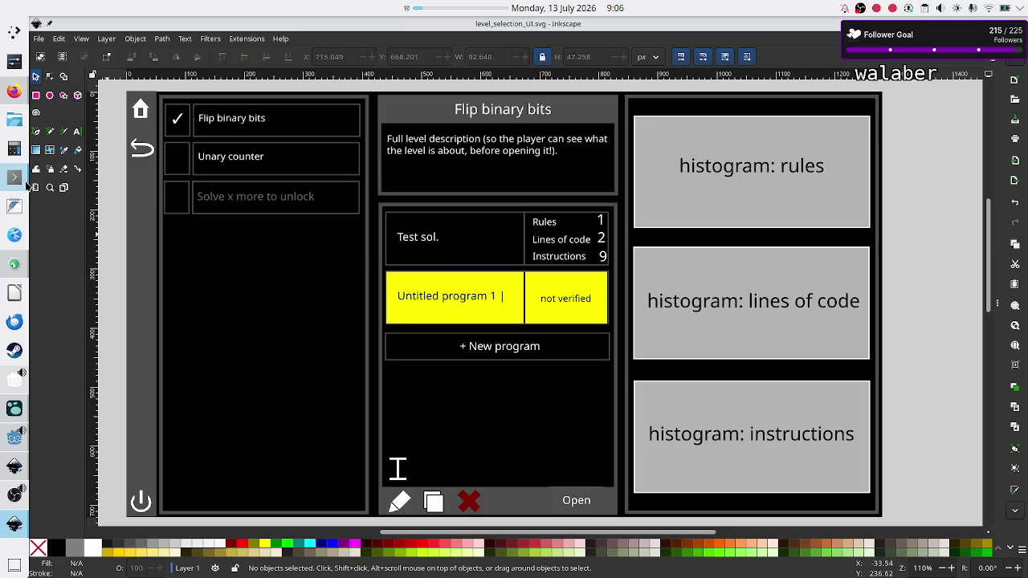
mouse_move(15, 379)
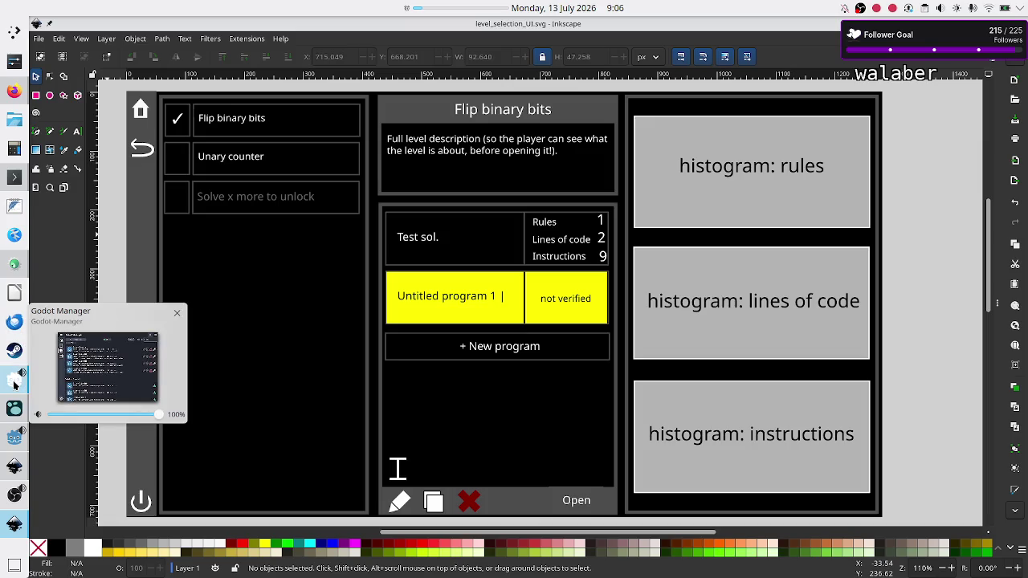
After viewing the level_selection_UI.svg mockup, return to Godot's remove_save_slot code
click(14, 436)
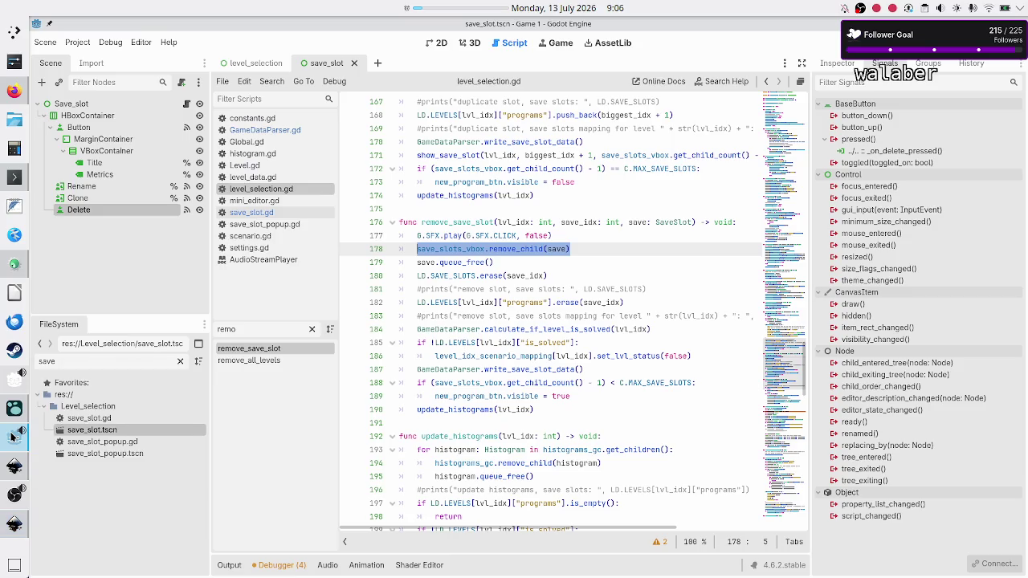
Highlight the click-sound and remove_child(save) lines 177–178 in remove_save_slot
click(598, 251)
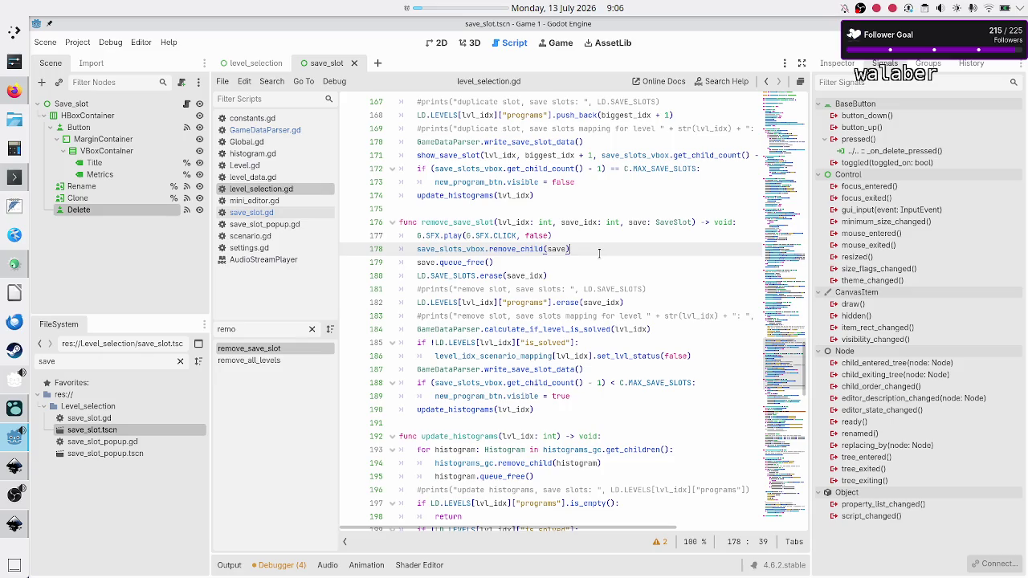
key(Up)
key(Home)
key(shift+End)
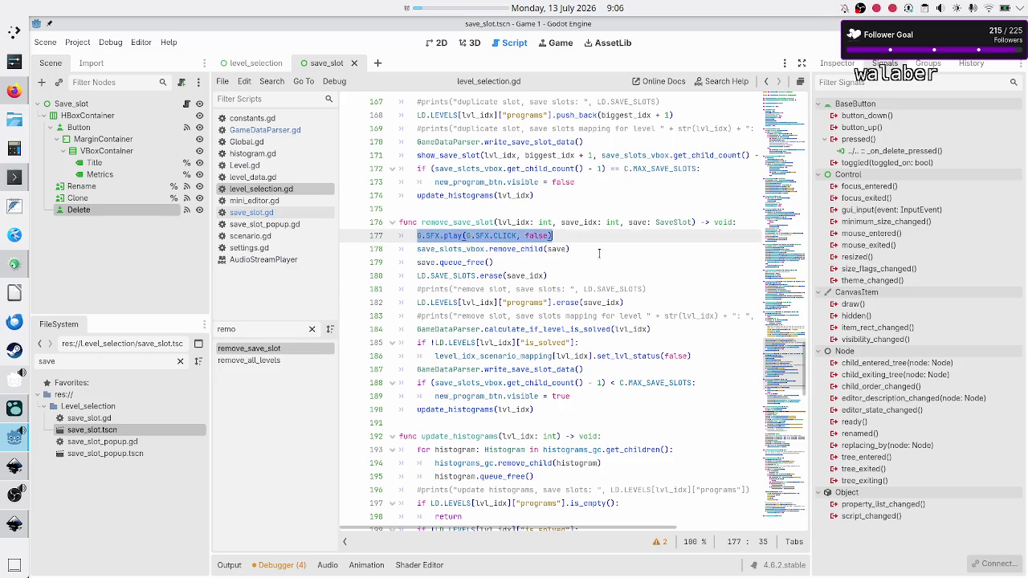
key(Right)
key(shift+End)
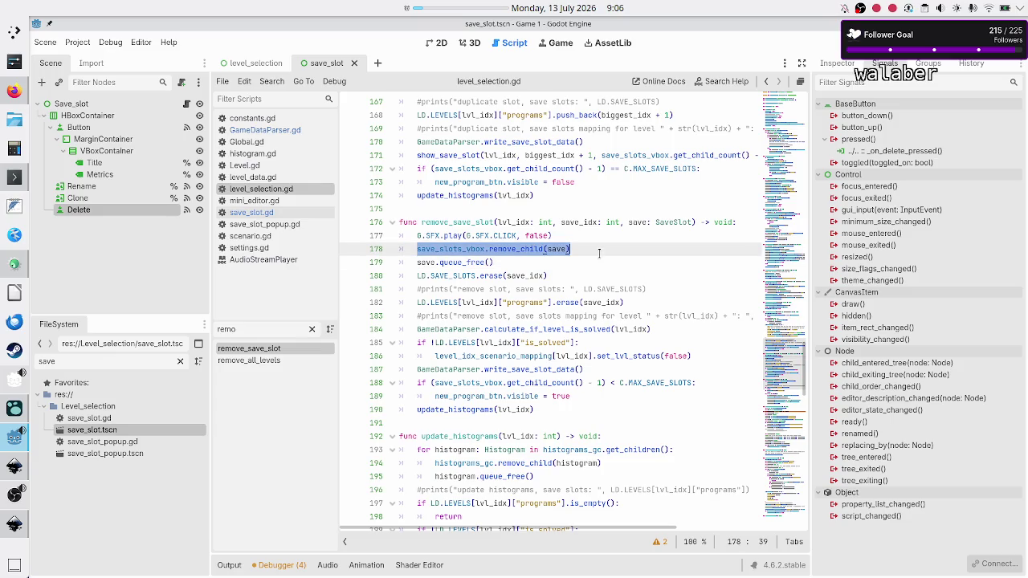
key(Home)
key(shift+Right)
key(shift+Right)
key(shift+Right)
key(shift+Right)
key(shift+Right)
key(shift+Right)
key(shift+Right)
key(shift+Right)
key(shift+Right)
key(shift+Right)
key(shift+Right)
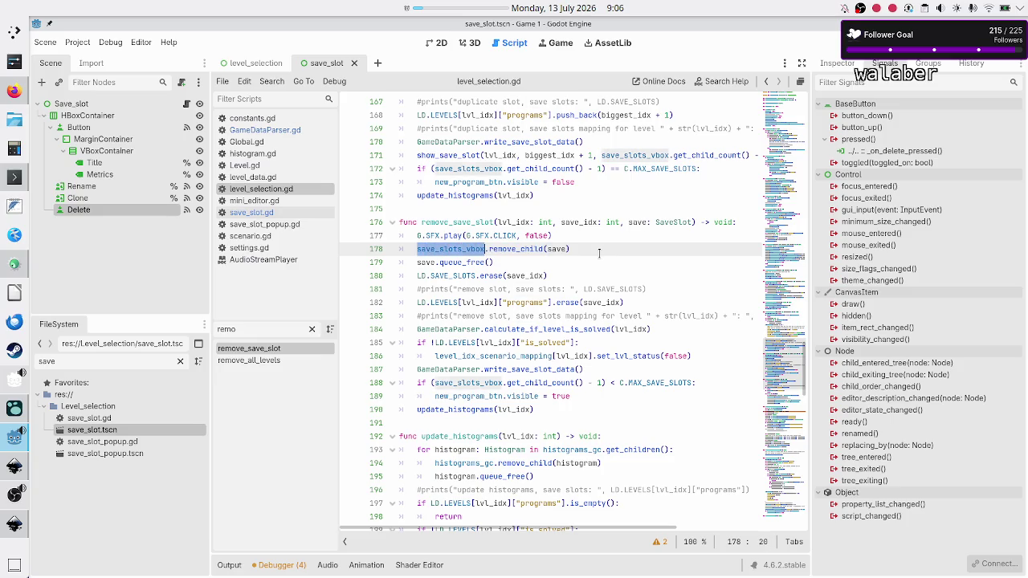
key(Home)
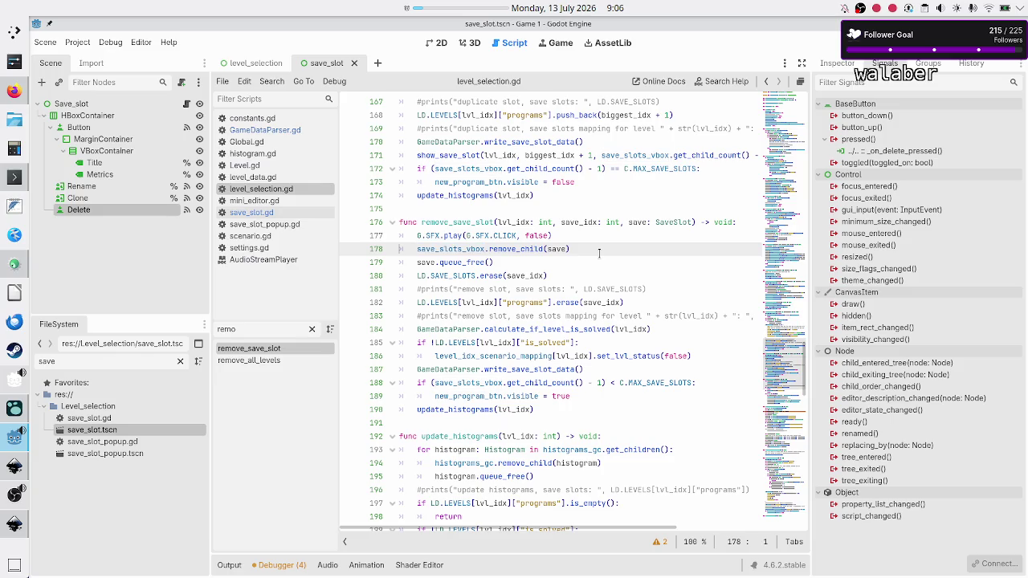
key(Down)
key(Down)
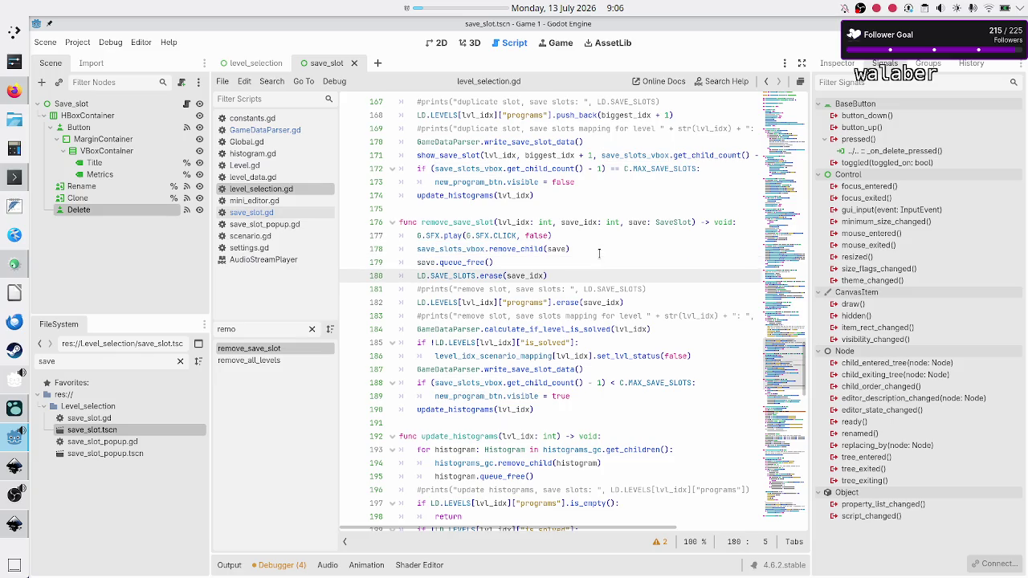
Highlight the SAVE_SLOTS erase, is_solved check and write_save_slot_data lines 180–187
key(shift+Right)
key(shift+Right)
key(shift+Right)
key(shift+Right)
key(shift+Right)
key(shift+Right)
key(shift+Right)
key(shift+Right)
key(shift+Right)
key(shift+Right)
key(shift+Right)
key(shift+Right)
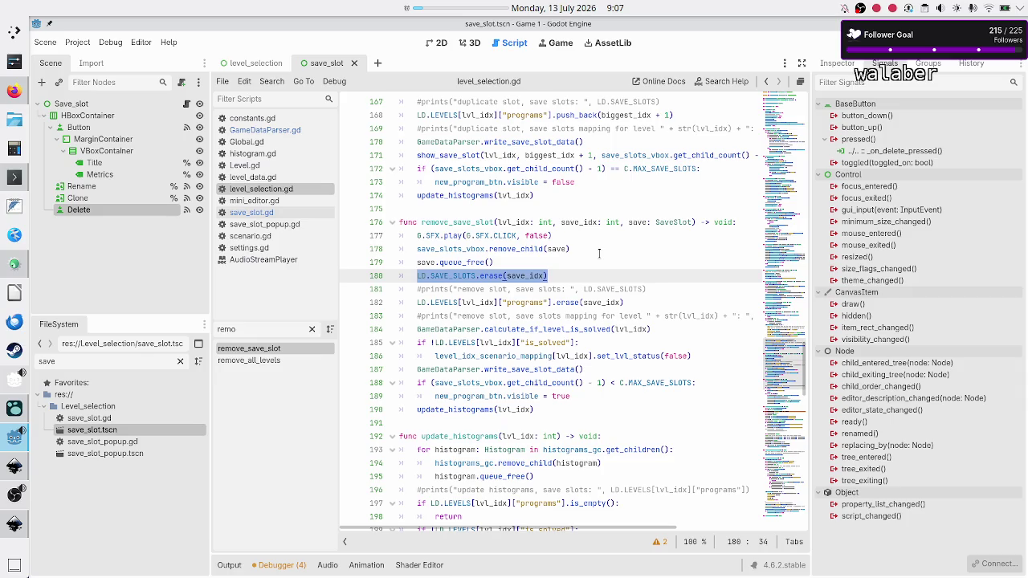
key(Left)
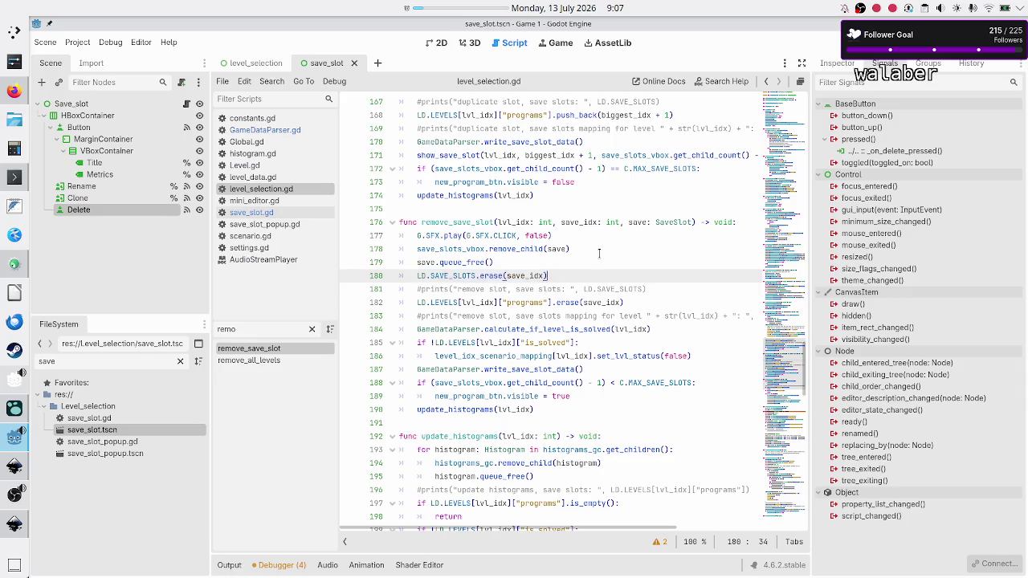
key(Down)
key(Down)
key(shift+Down)
key(Down)
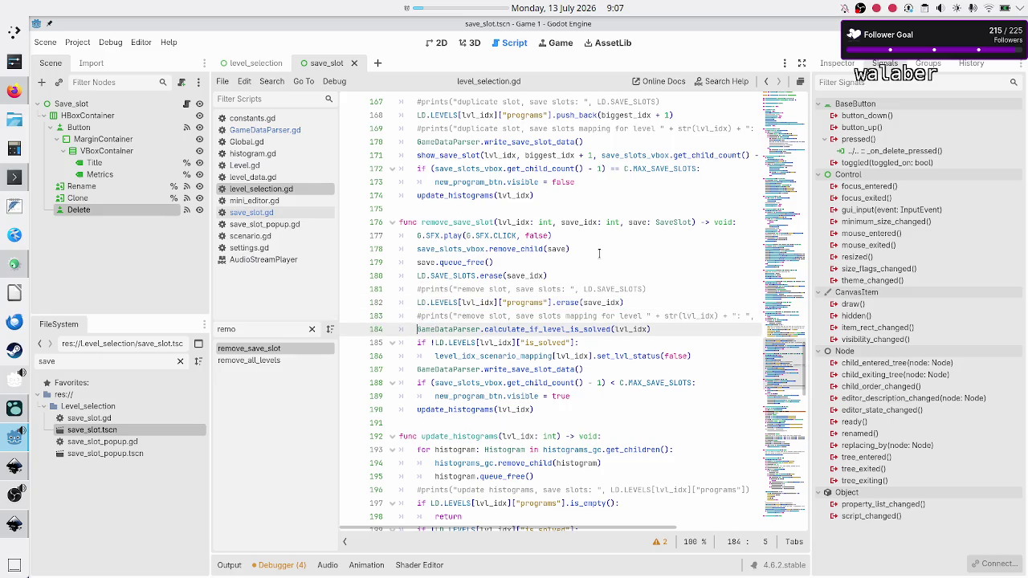
key(shift+Down)
key(Home)
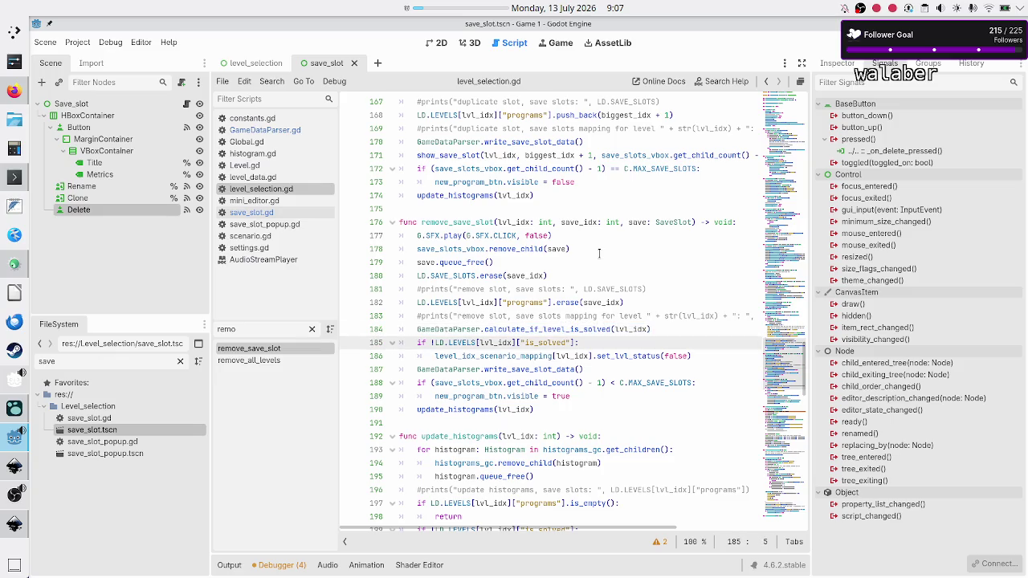
key(shift+Down)
key(shift+Down)
key(shift+Left)
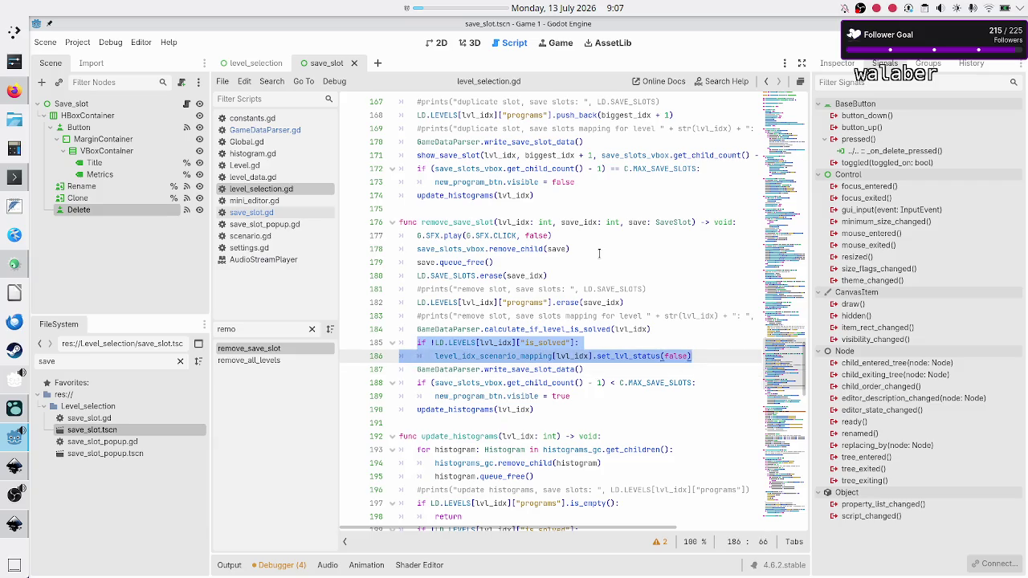
key(Home)
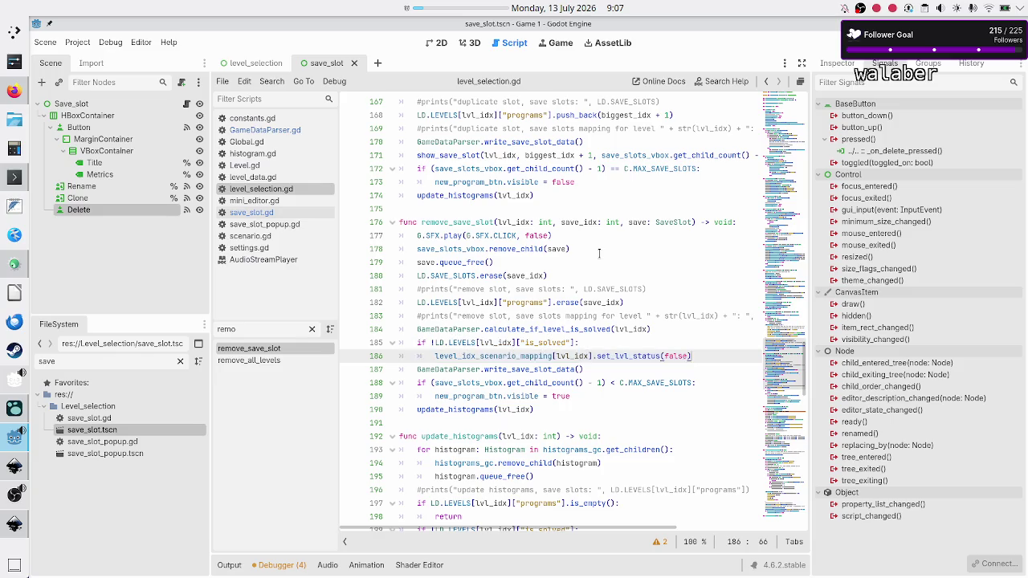
key(Down)
key(shift+Down)
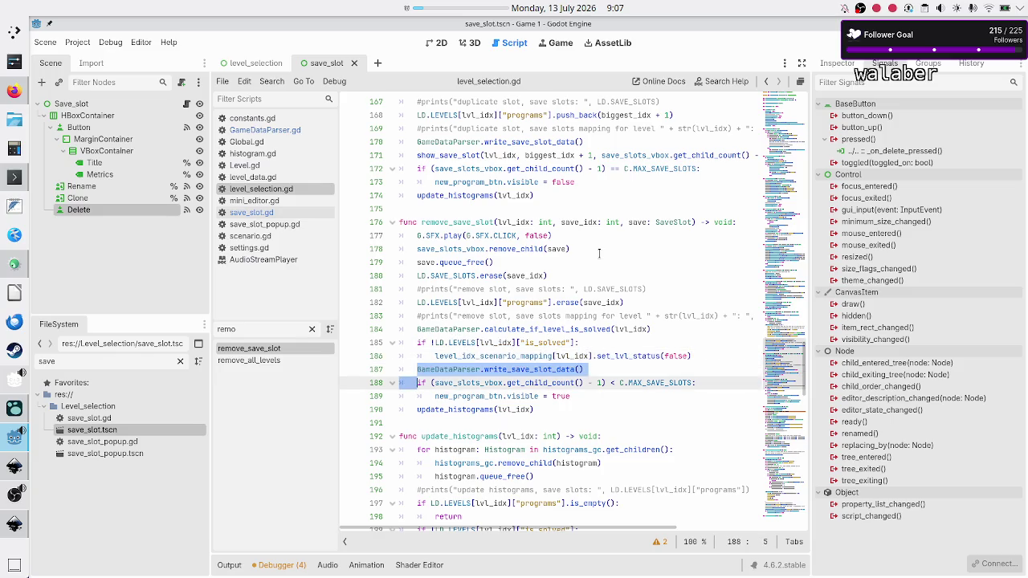
key(shift+Left)
key(shift+Left)
Highlight the new-program visibility check and update_histograms call on lines 188–190
key(Down)
key(Home)
key(Home)
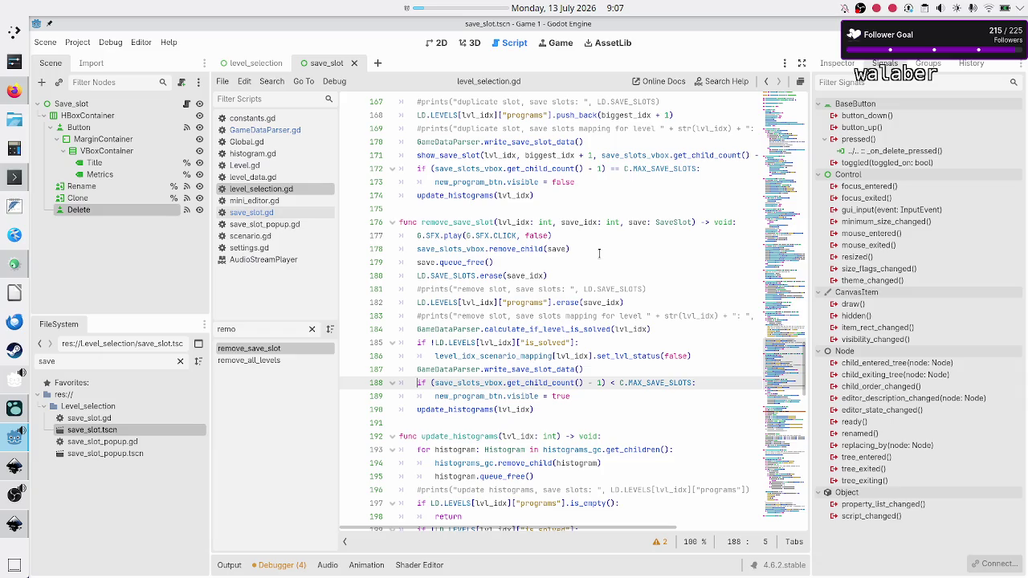
key(shift+Down)
key(shift+Down)
key(shift+Left)
key(shift+Left)
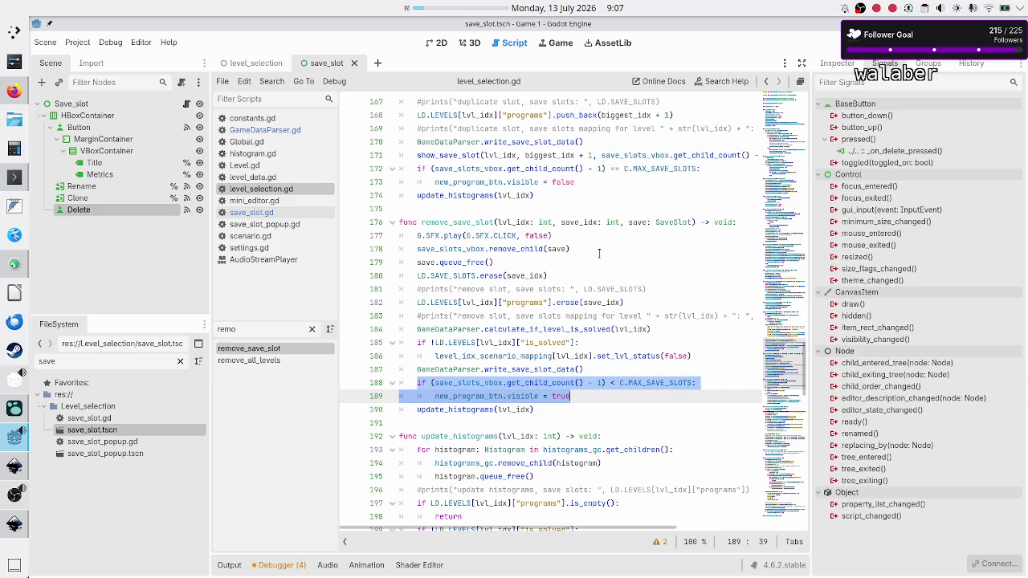
key(Down)
key(Home)
key(Home)
key(shift+Down)
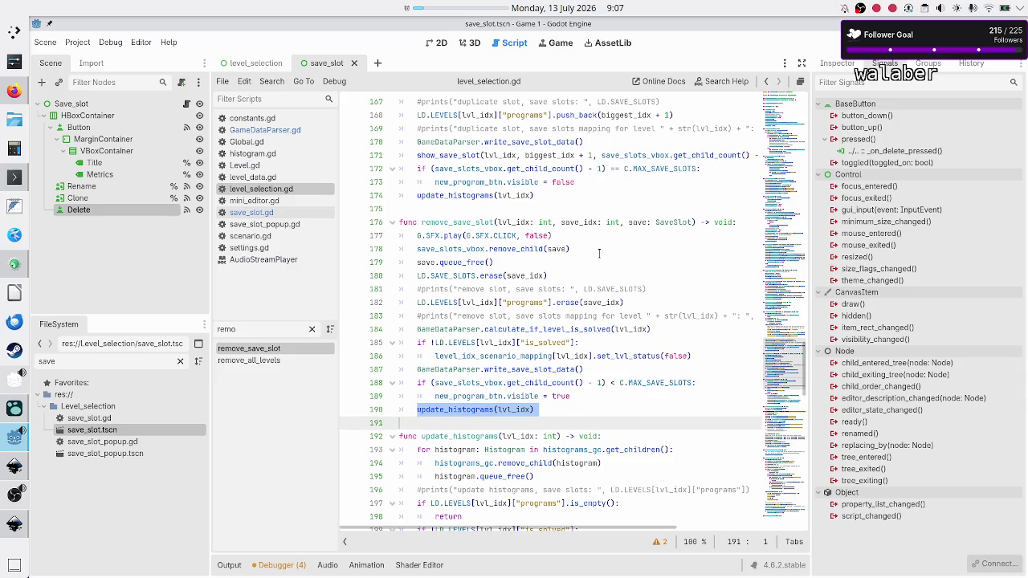
key(shift+Left)
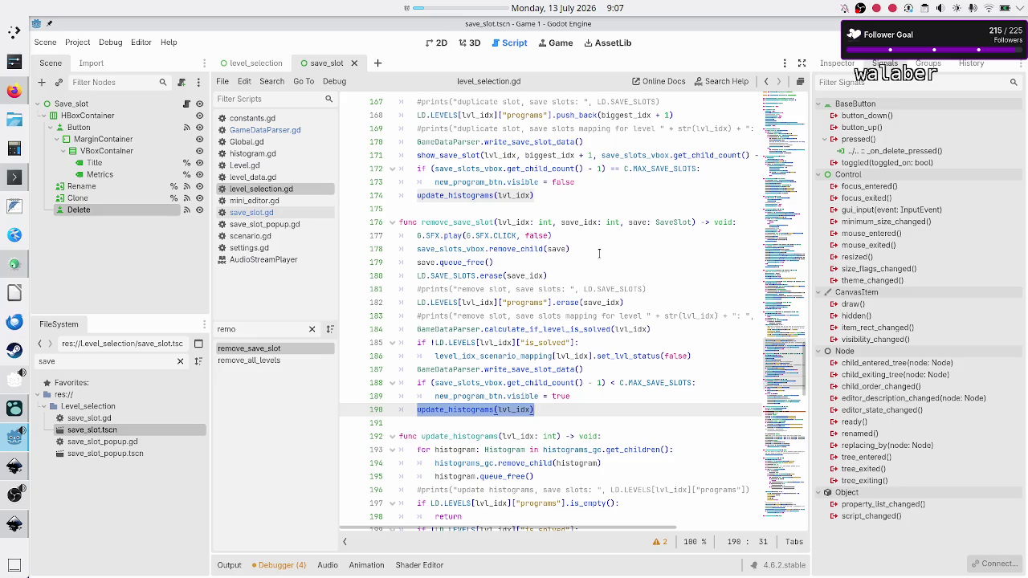
double_click(510, 370)
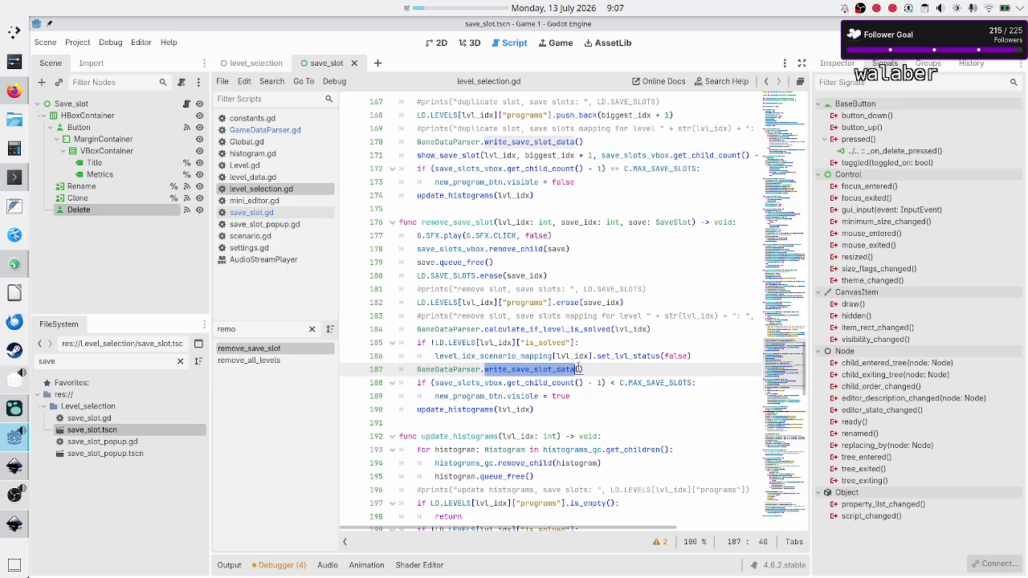
click(593, 368)
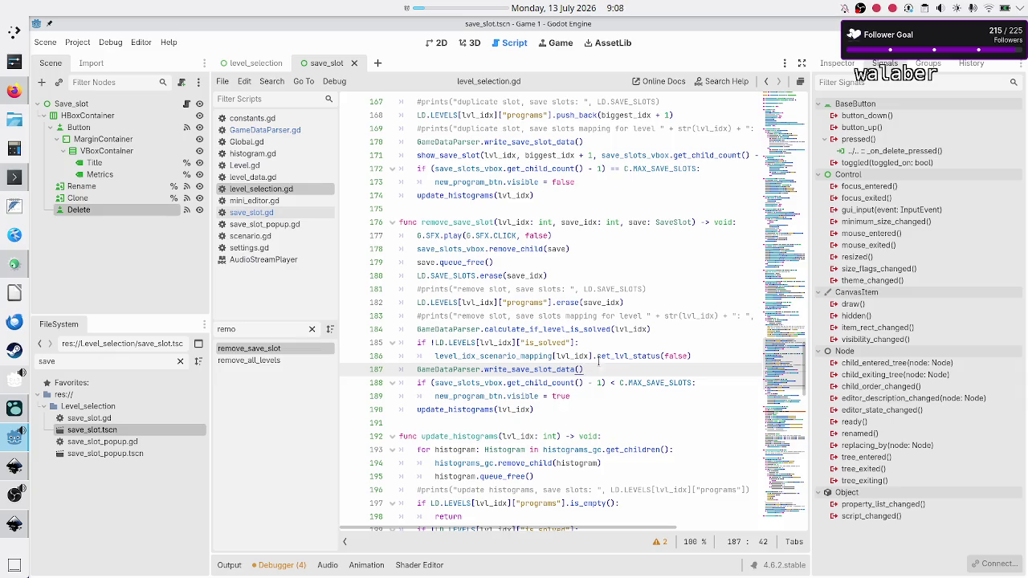
drag(594, 369, 415, 369)
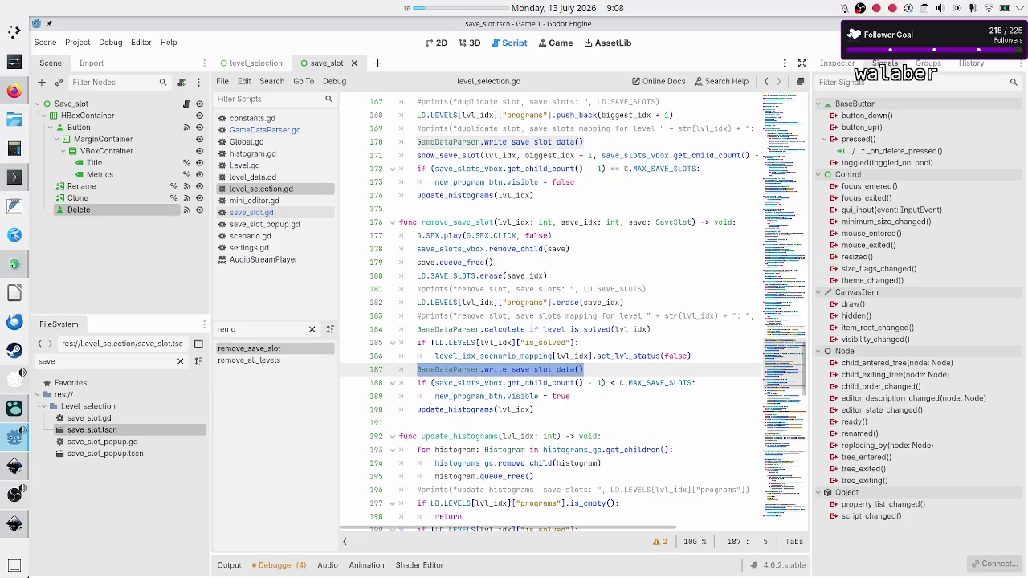
click(592, 367)
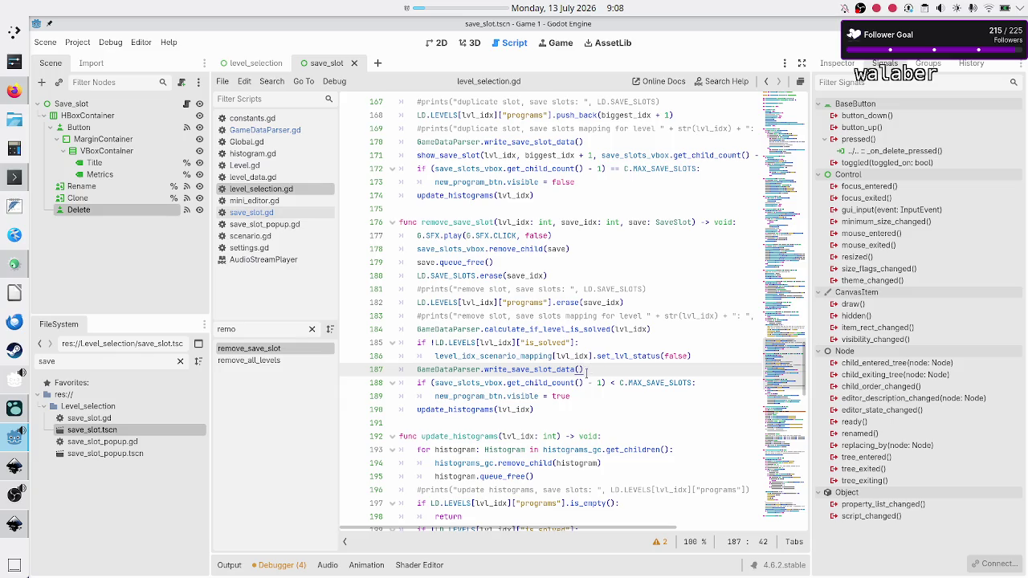
mouse_move(536, 410)
mouse_down()
mouse_move(459, 355)
mouse_move(415, 234)
mouse_up()
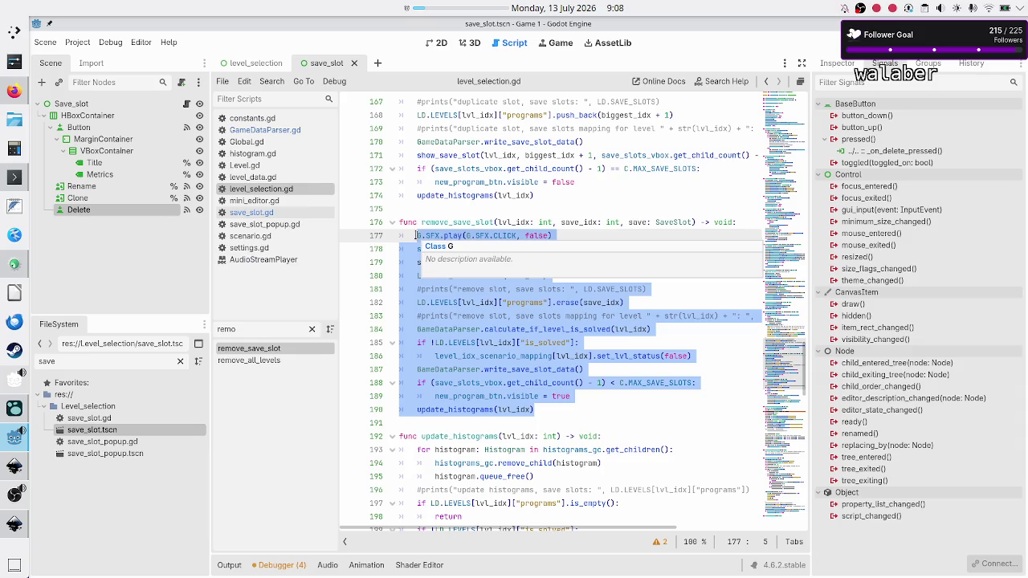
click(415, 235)
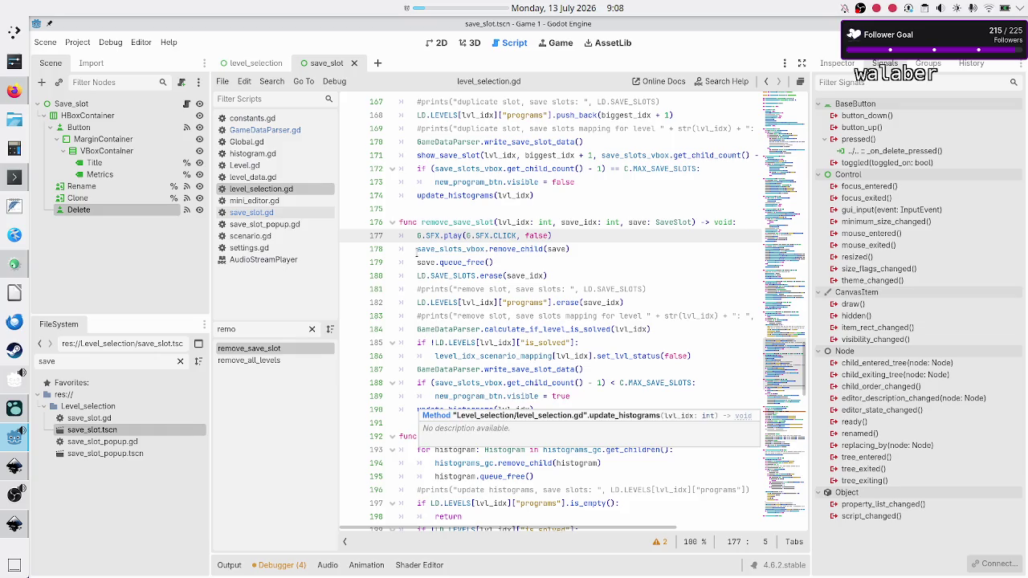
drag(416, 233, 535, 409)
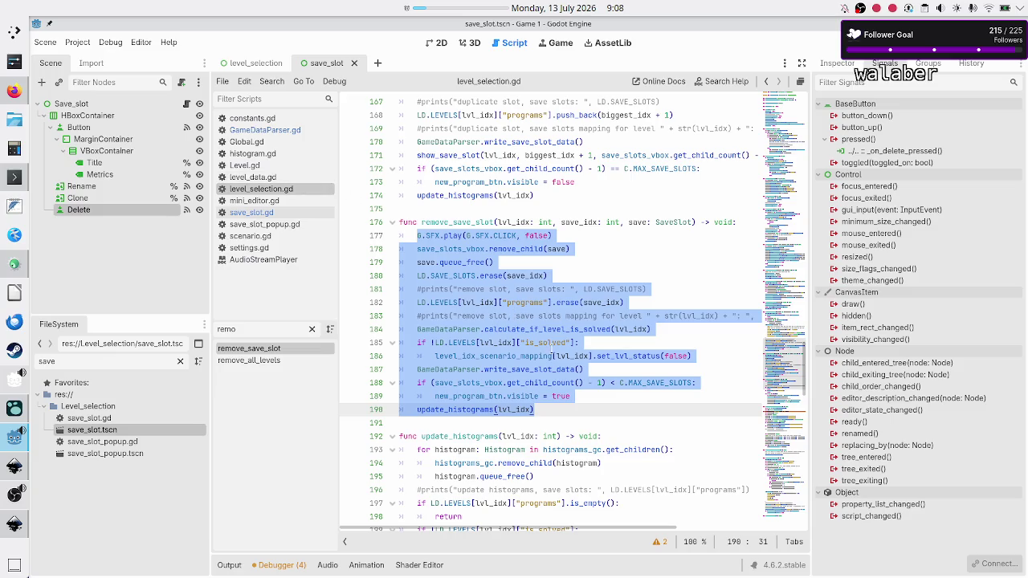
Select remove_save_slot's lines from the SAVE_SLOTS erase through the save-data write
click(554, 414)
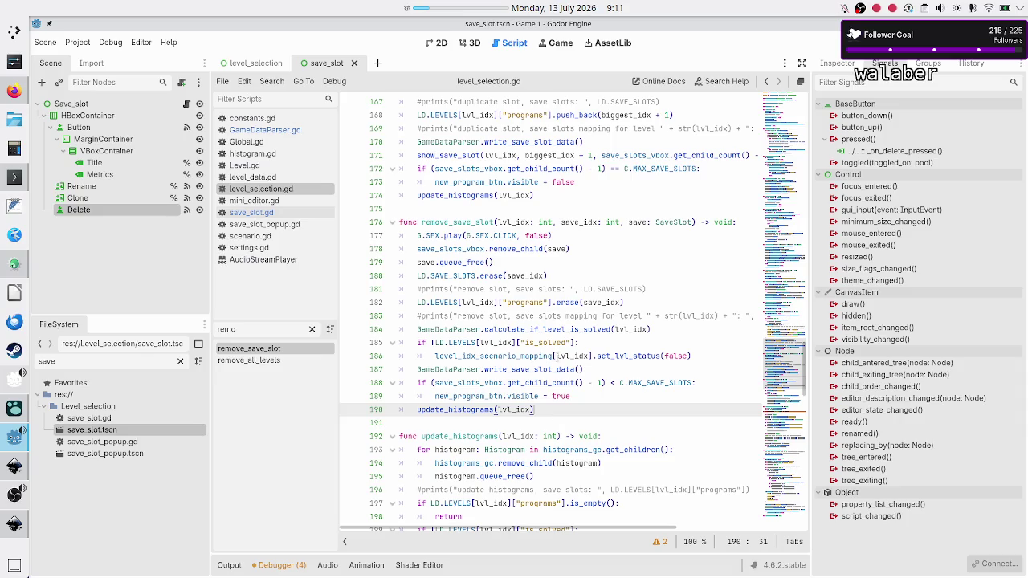
click(582, 275)
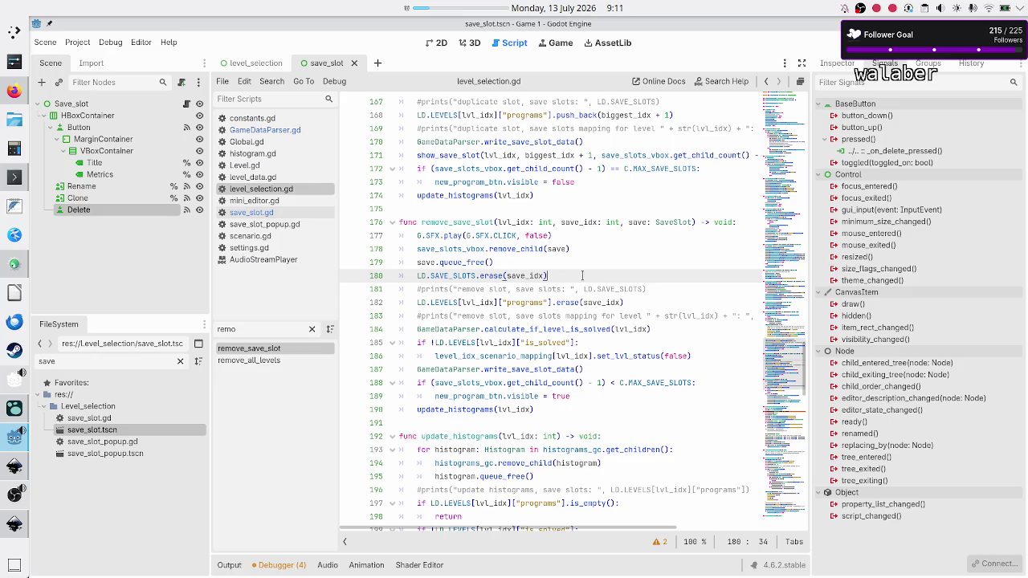
key(Down)
key(Down)
key(Up)
key(Up)
key(Home)
key(shift+Down)
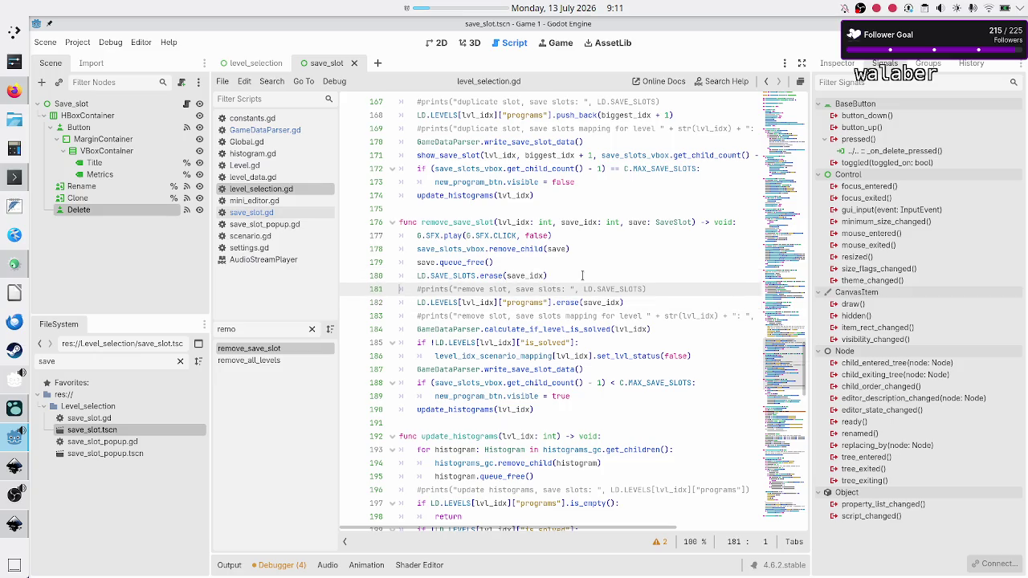
key(shift+Down)
key(shift+Down)
key(shift+Down)
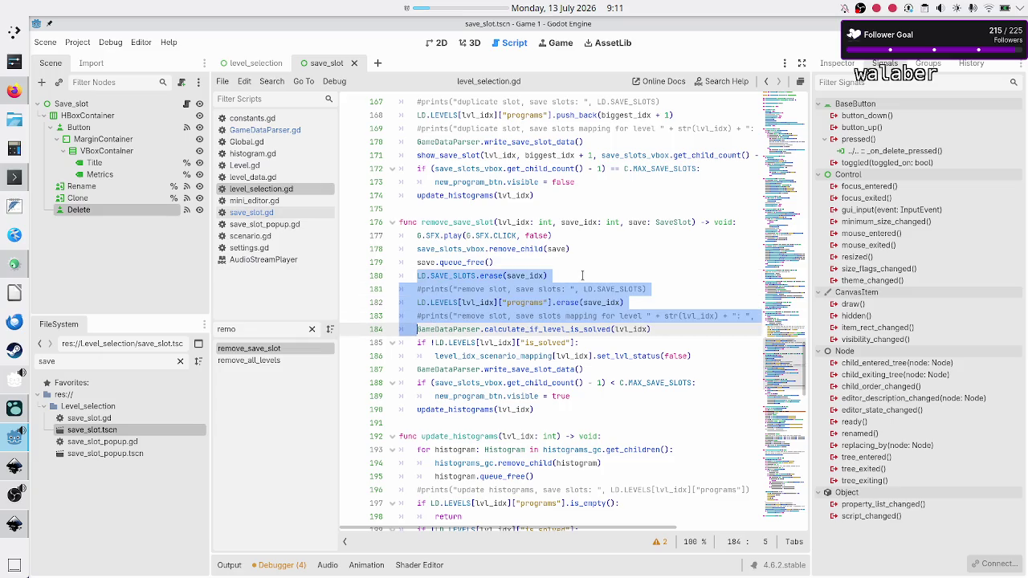
key(shift+Down)
key(shift+Down)
key(shift+Down)
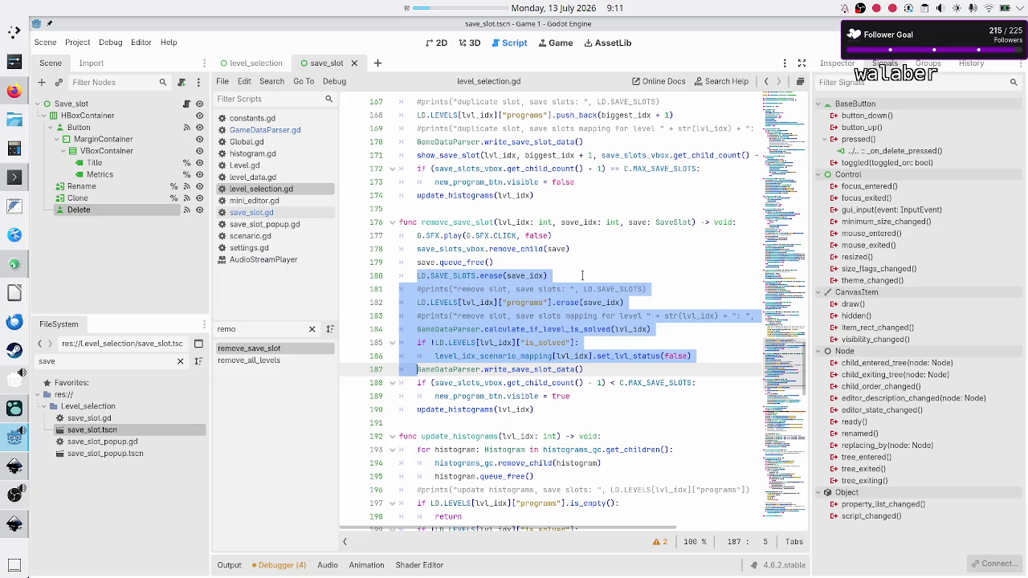
key(shift+End)
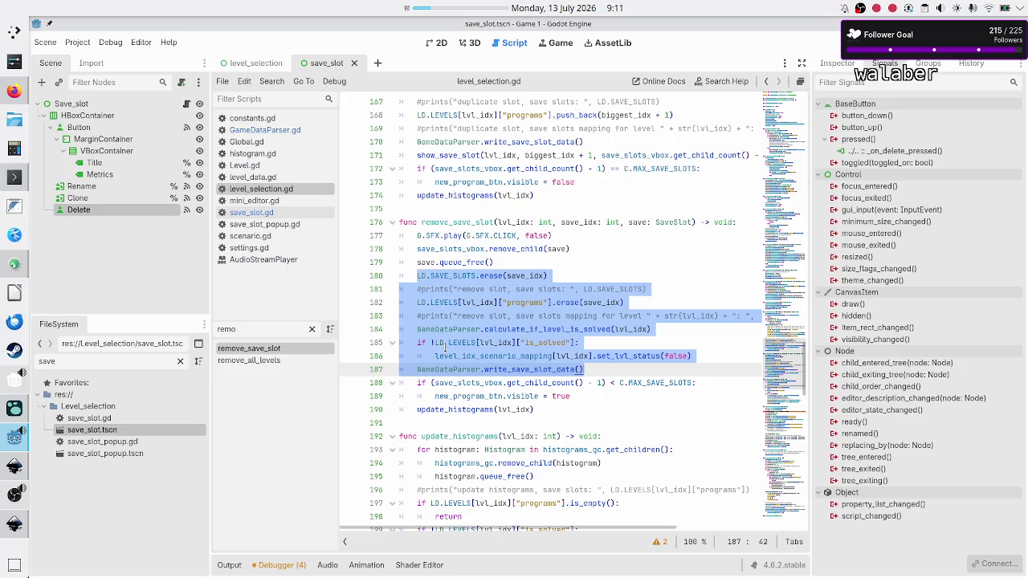
Pick out set_lvl_status on line 186, then view save_slot.gd's save_slot_removed emit
mouse_move(481, 355)
mouse_move(499, 358)
mouse_down()
mouse_move(422, 351)
mouse_move(536, 356)
mouse_up()
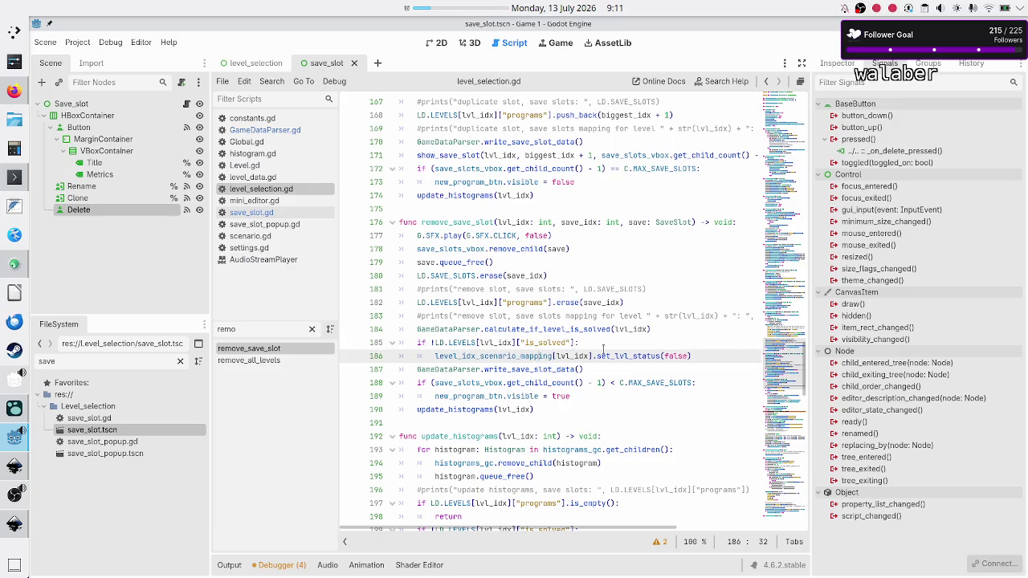
click(631, 364)
double_click(637, 355)
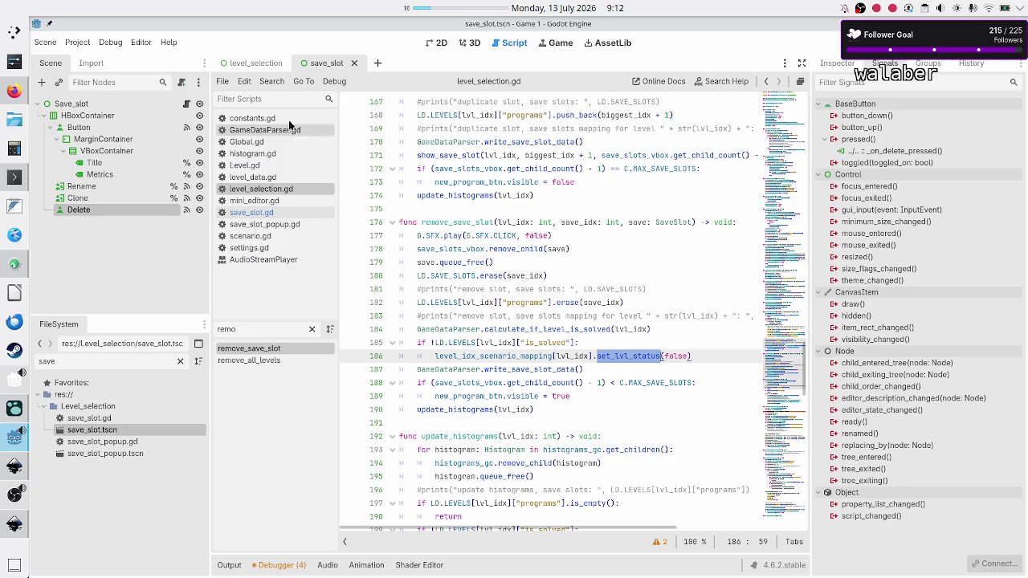
click(186, 104)
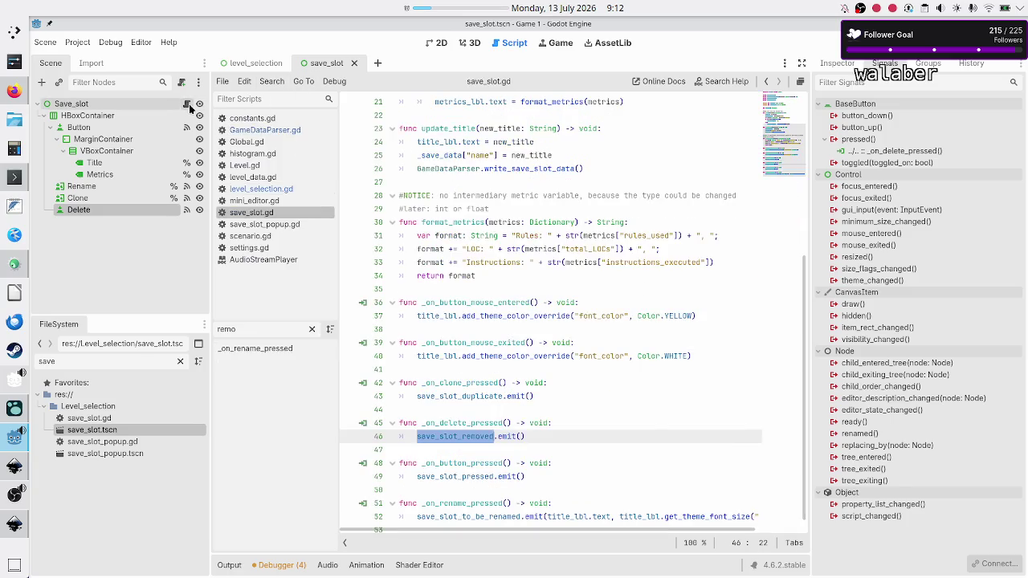
Clear the 'remo' method filter so every method is listed again
scroll(495, 356, up, 1)
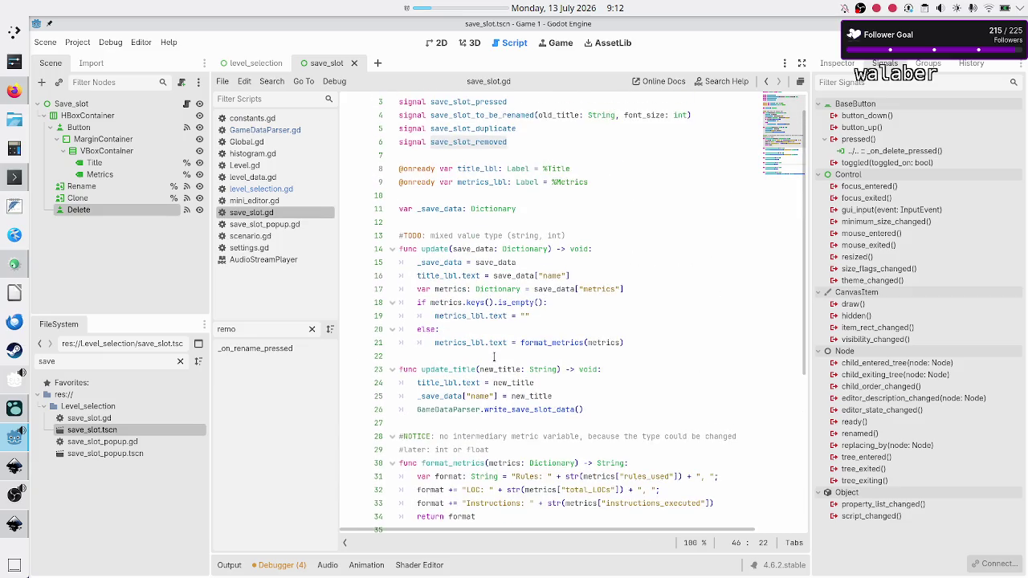
scroll(494, 356, down, 4)
scroll(495, 356, down, 3)
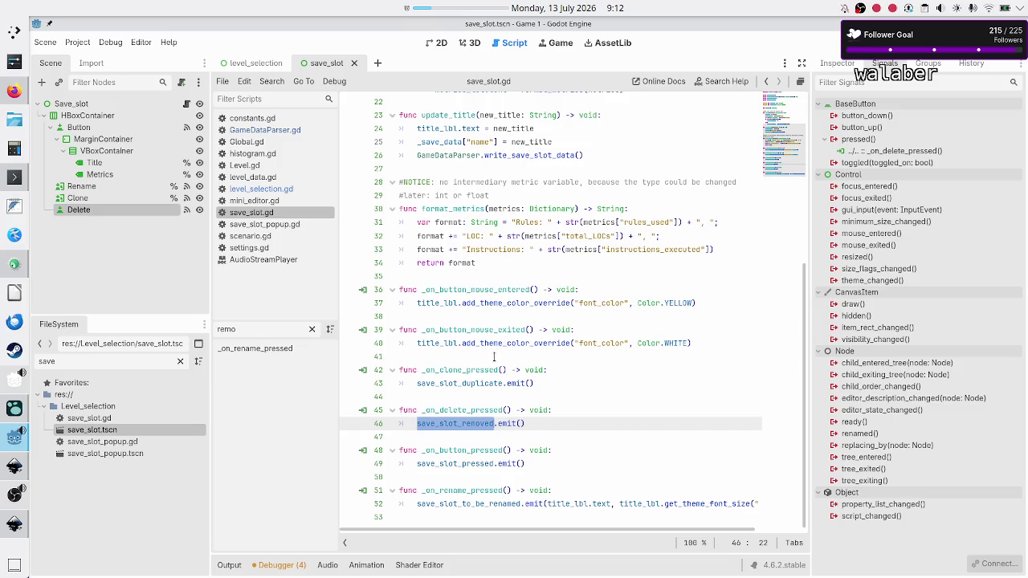
scroll(495, 355, up, 5)
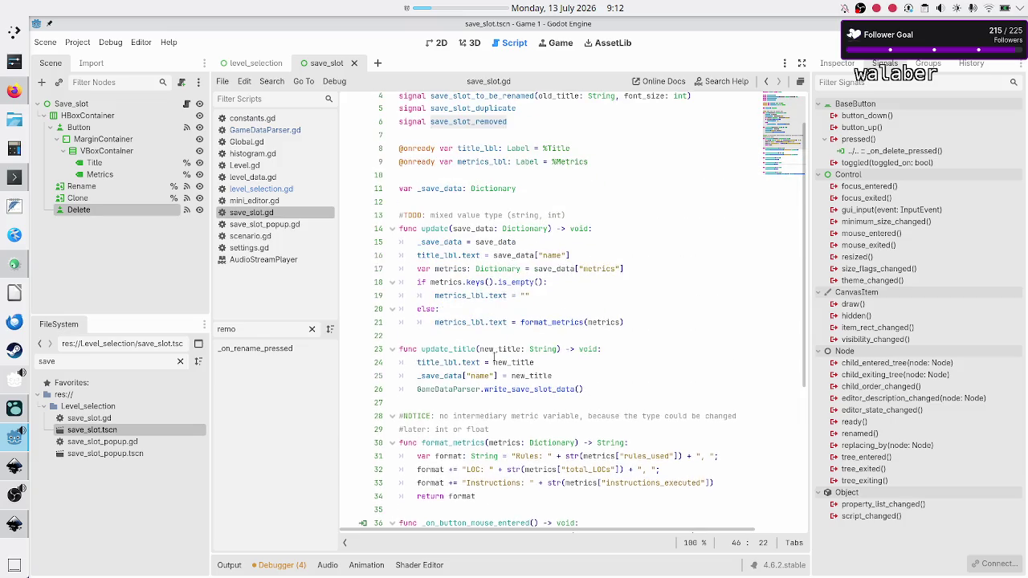
scroll(495, 355, up, 1)
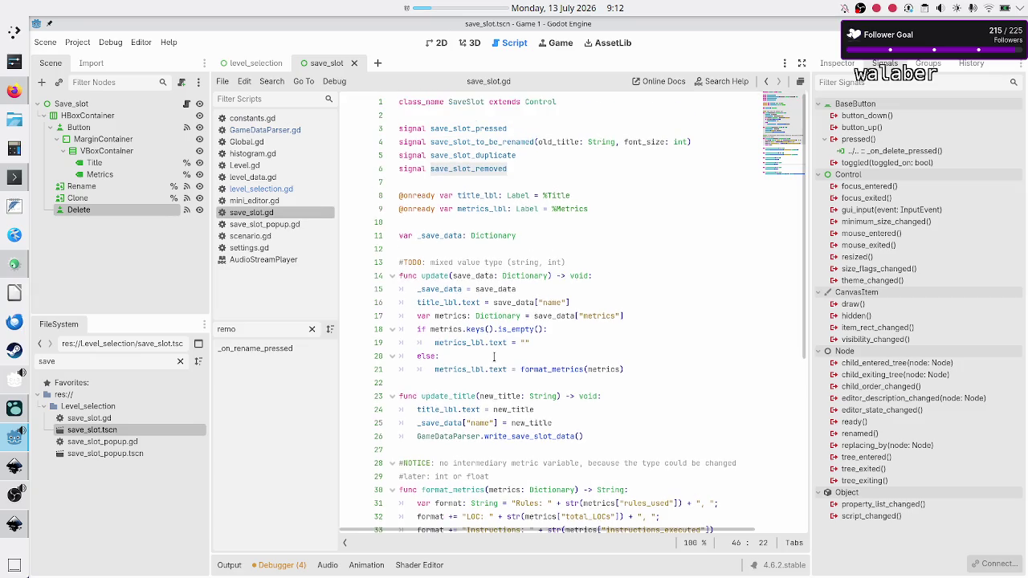
double_click(283, 329)
key(BackSpace)
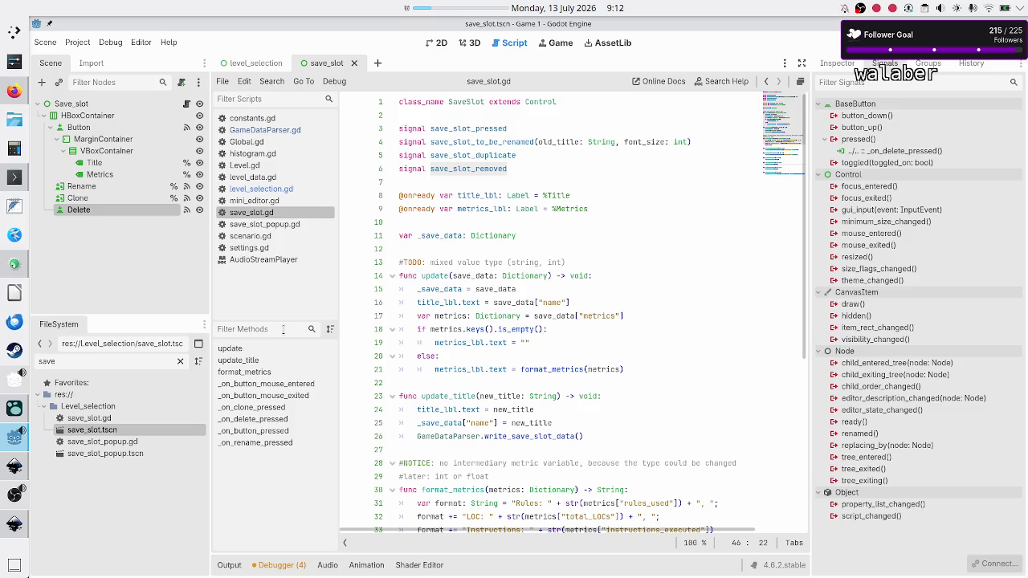
Return to level_selection.gd and select level_idx_scenario_mapping on line 186
click(286, 187)
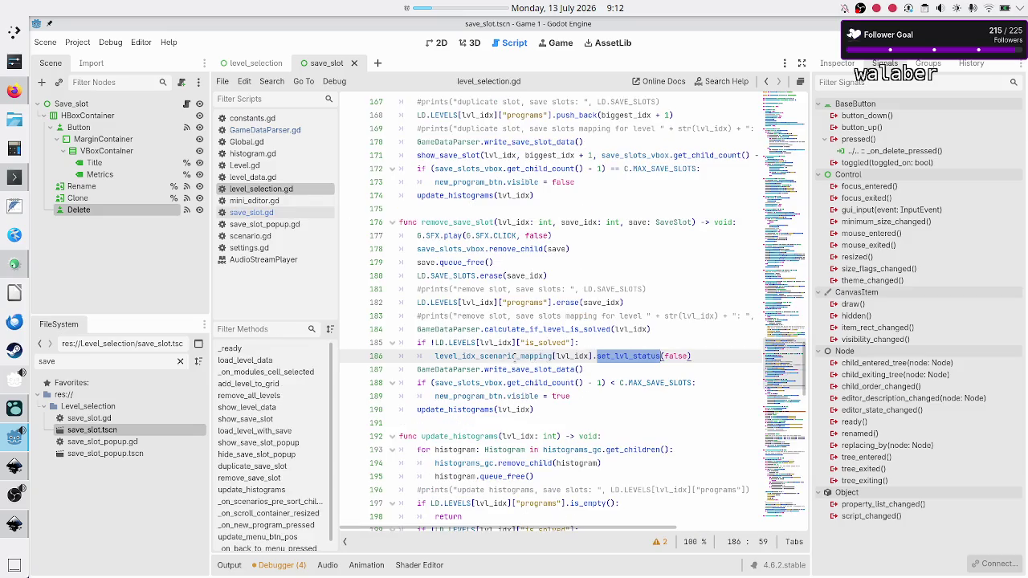
double_click(513, 356)
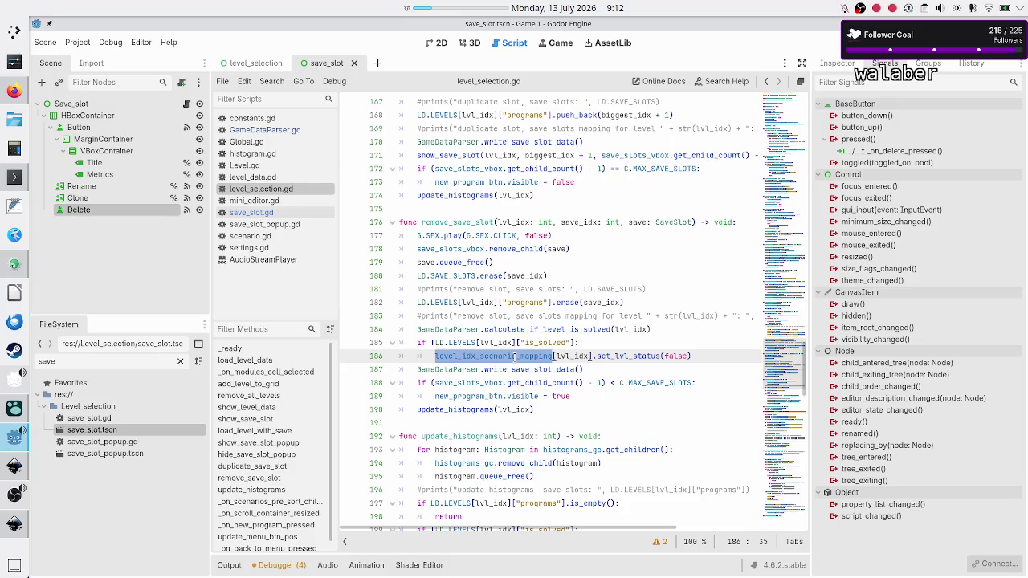
click(146, 358)
Filter the files by 'scenar' and open scenario.gd at its set_lvl_status function
text(scenar)
click(88, 418)
double_click(129, 420)
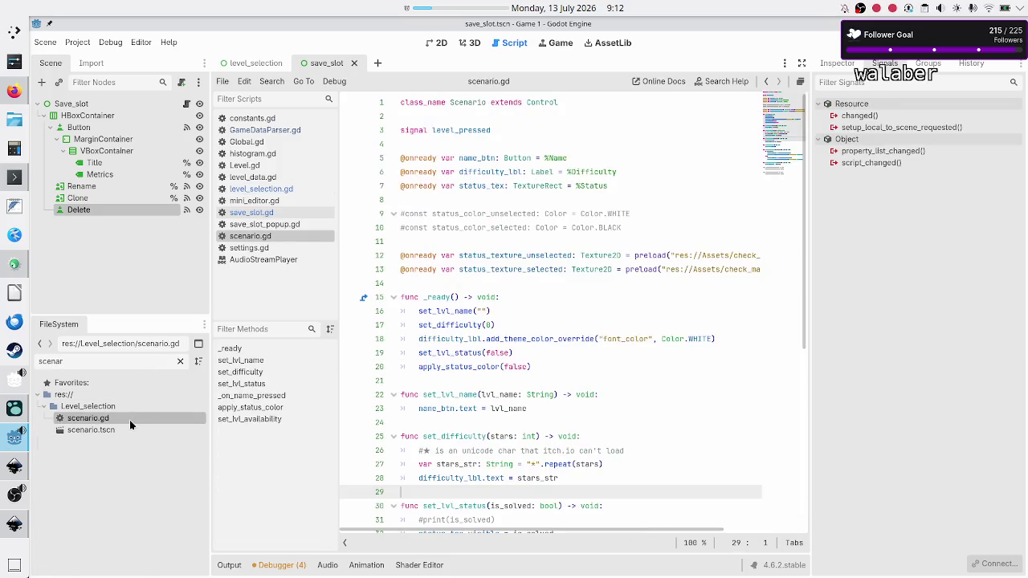
click(283, 385)
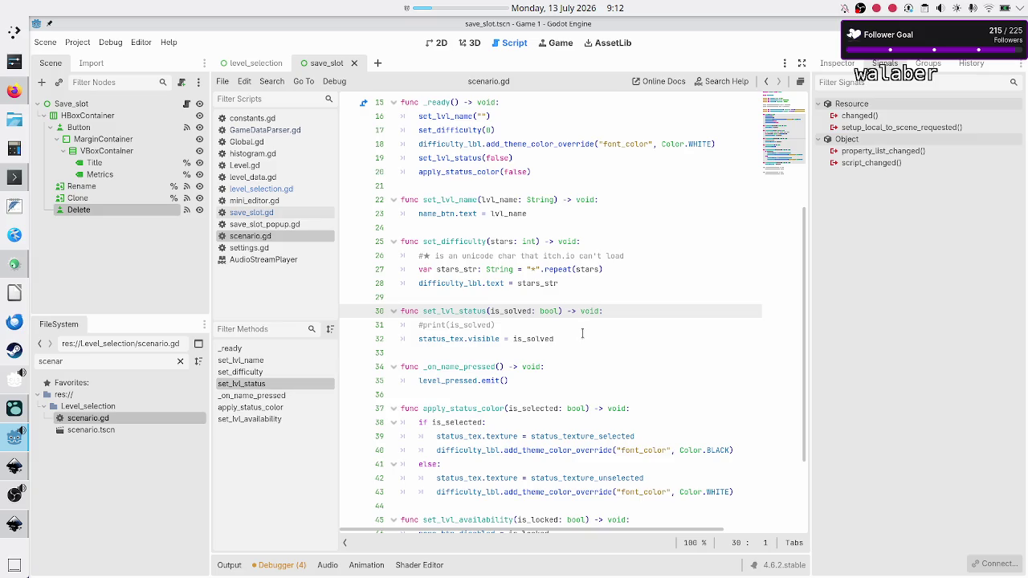
Select status_tex on line 32, then show the save_slot scene in the 2D view
drag(578, 338, 419, 339)
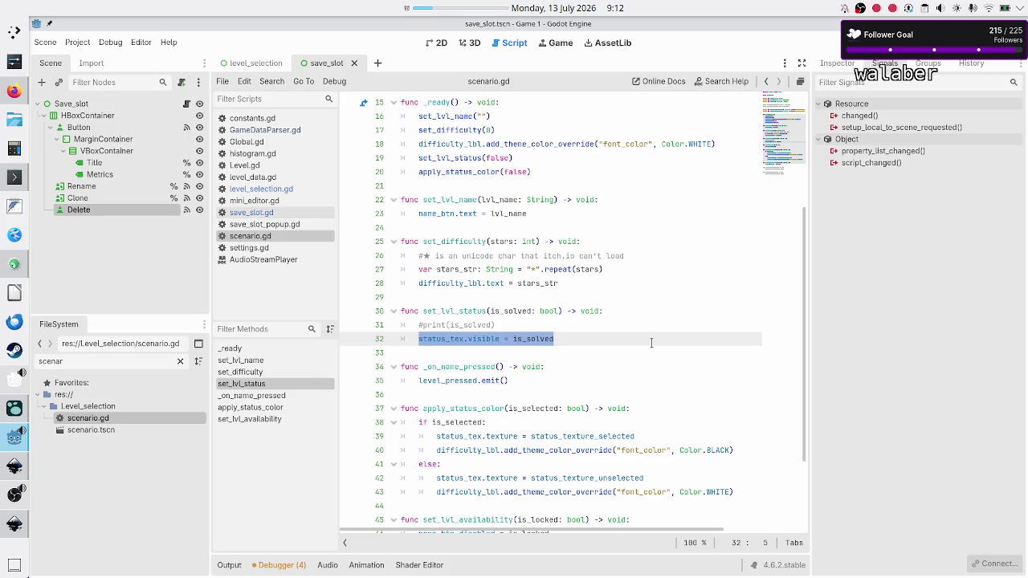
scroll(651, 343, up, 2)
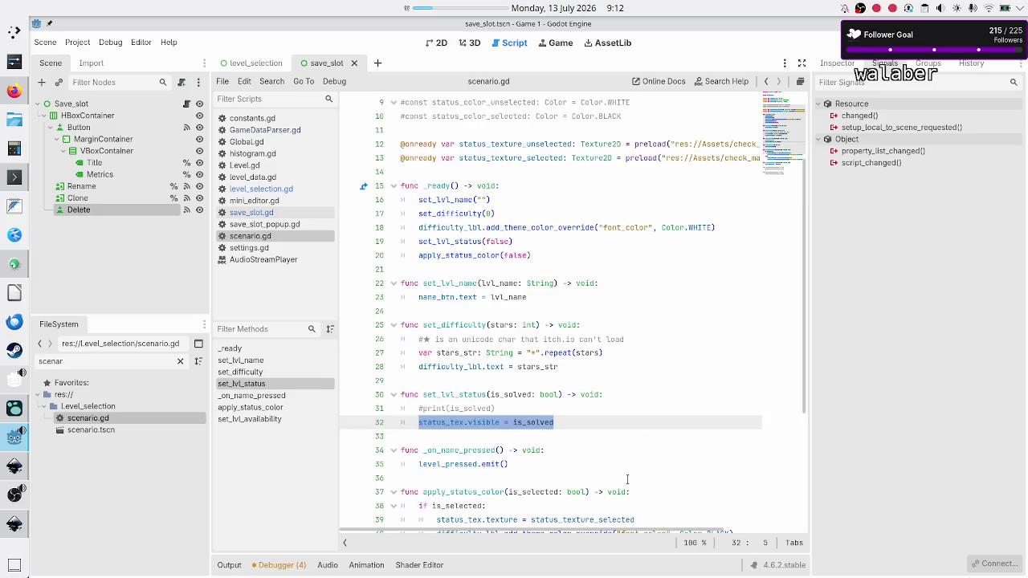
click(586, 430)
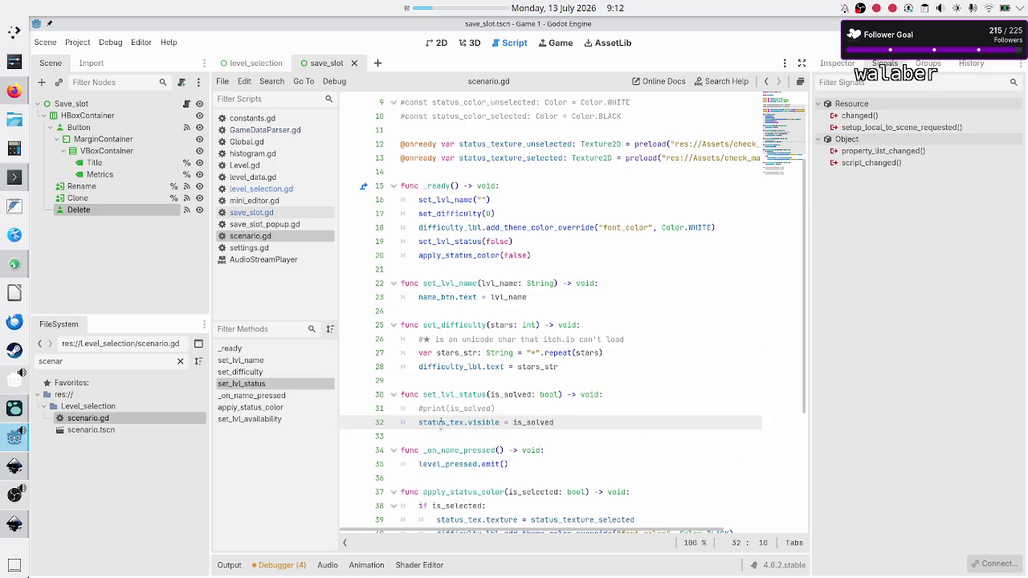
double_click(443, 422)
scroll(440, 423, up, 1)
scroll(441, 423, up, 3)
scroll(440, 423, down, 7)
scroll(441, 424, up, 7)
scroll(440, 425, down, 5)
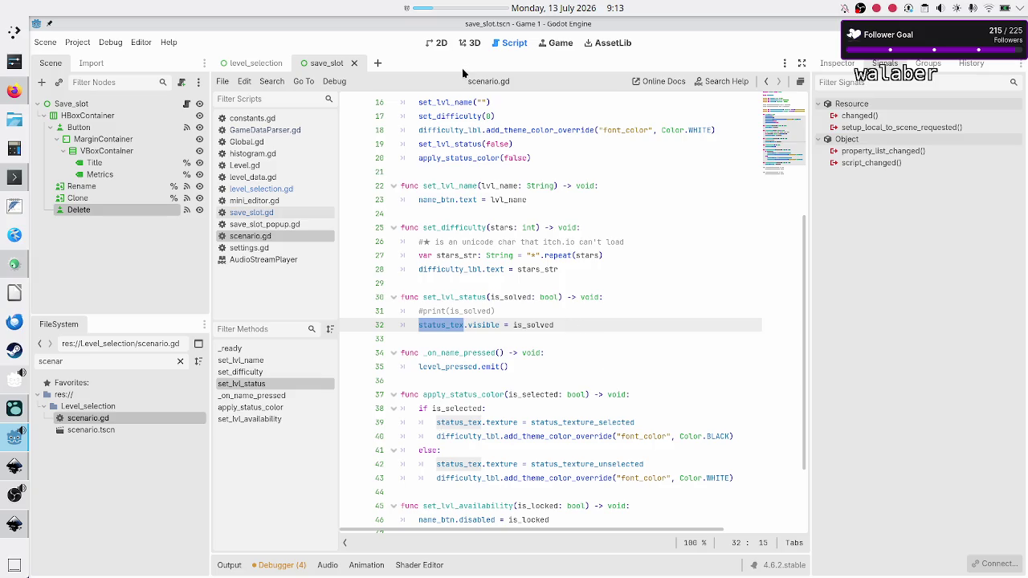
click(441, 45)
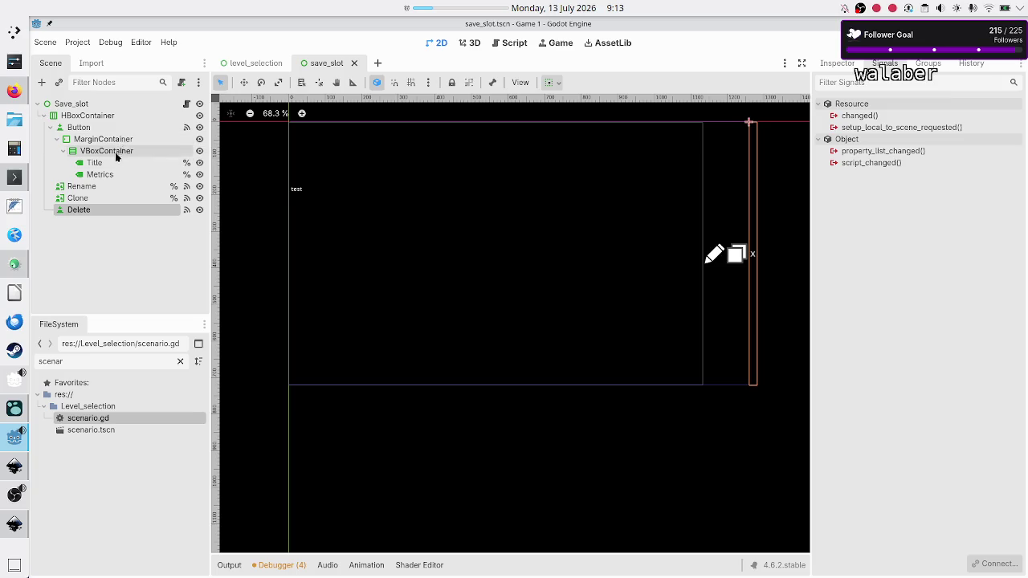
Open the scenario.tscn scene in its own tab in the 2D view
click(187, 105)
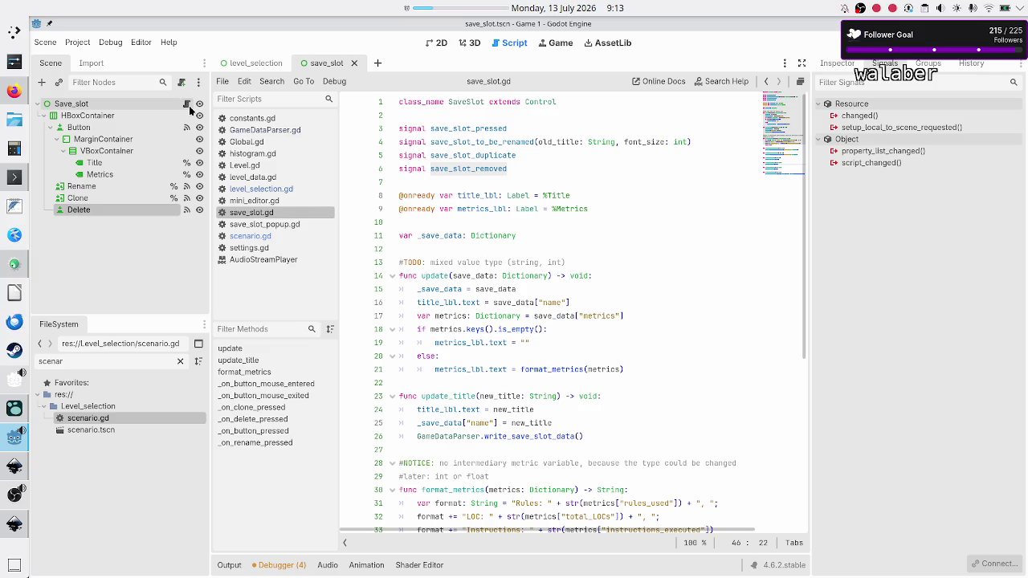
click(115, 431)
double_click(115, 431)
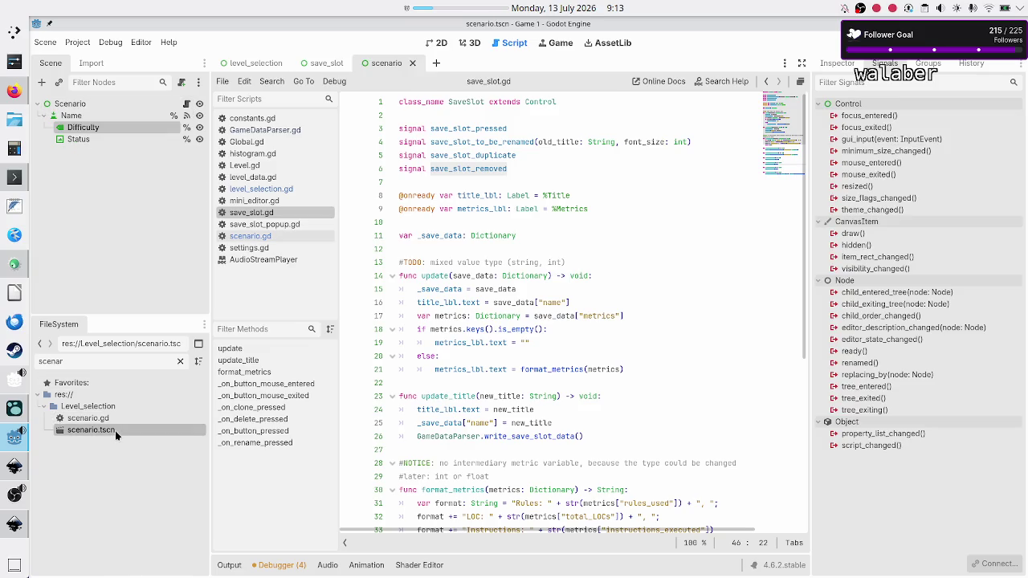
click(438, 42)
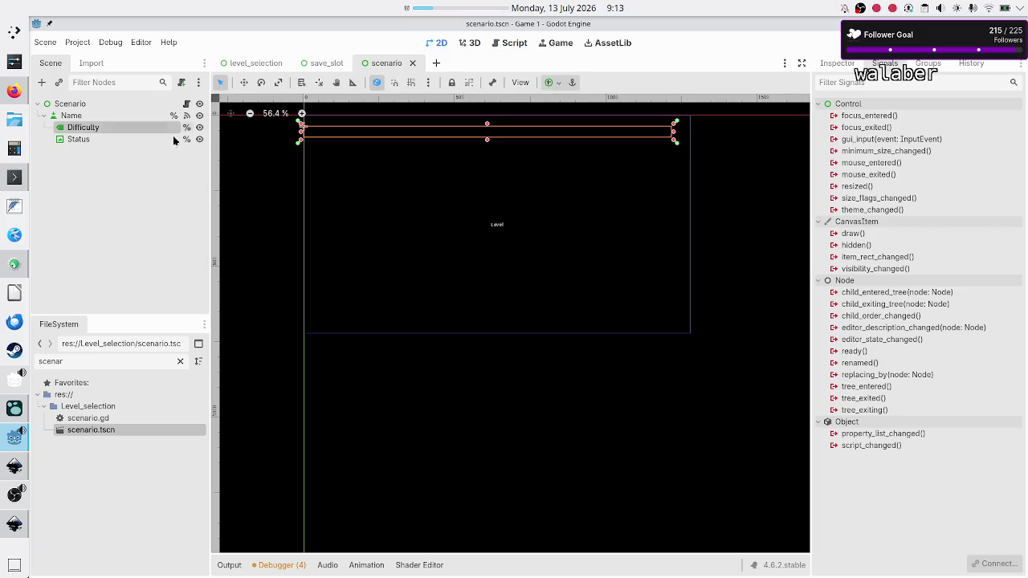
Inspect the Status TextureRect's texture and anchors, then open scenario.gd from the root
click(98, 138)
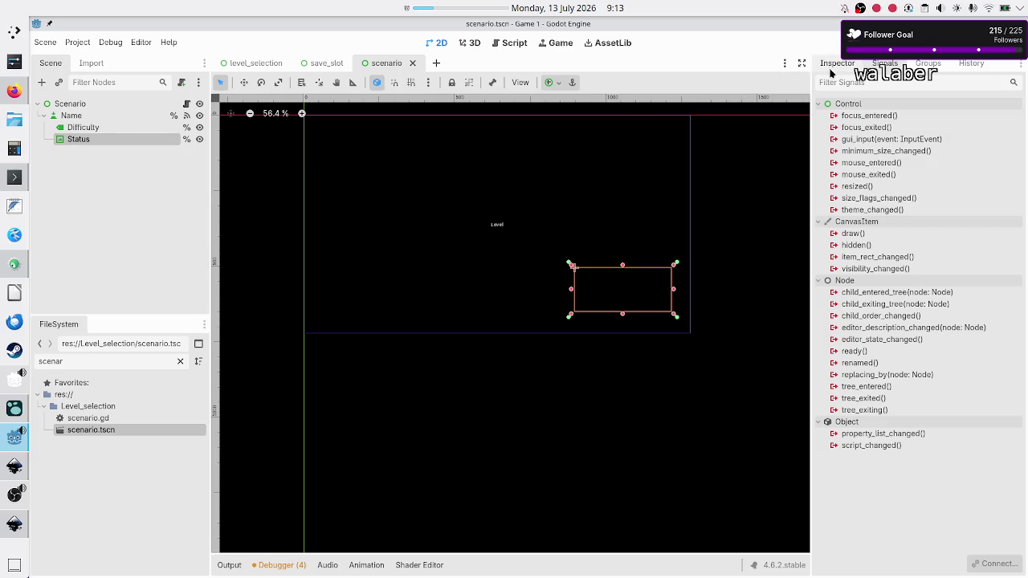
click(836, 62)
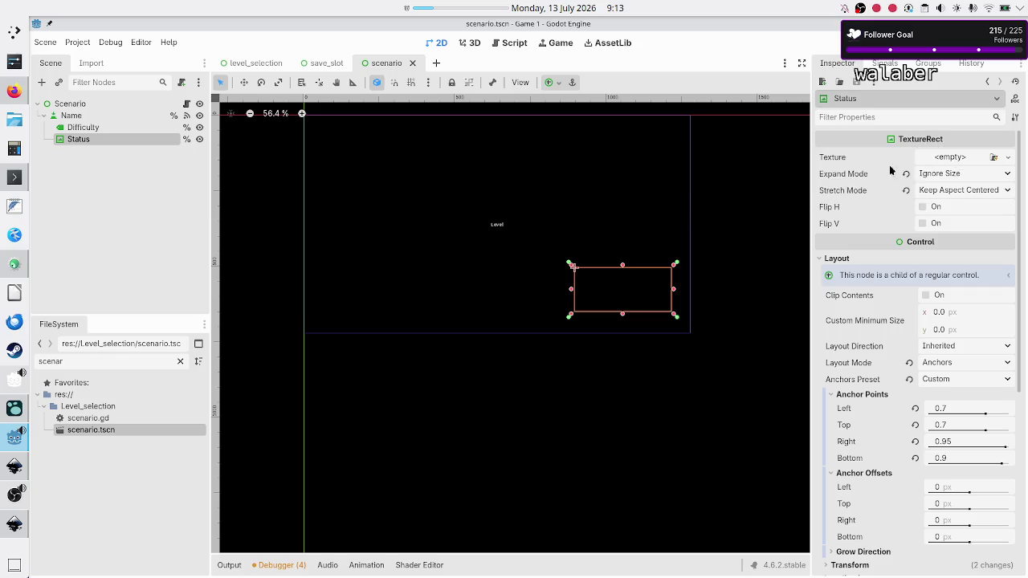
click(186, 104)
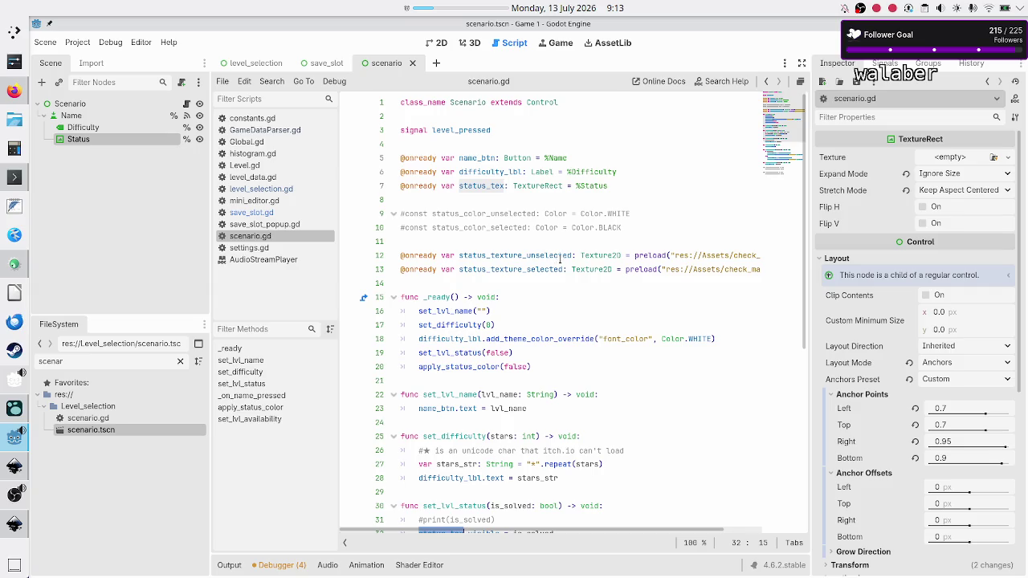
Filter the FileSystem by 'check' to list the three check-mark SVGs
scroll(573, 270, right, 3)
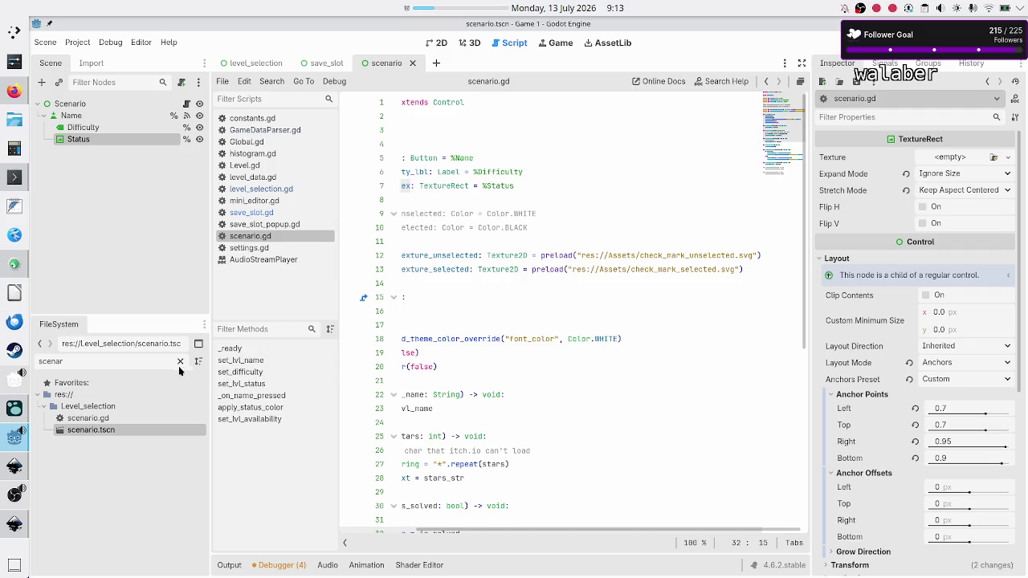
double_click(123, 362)
text(check)
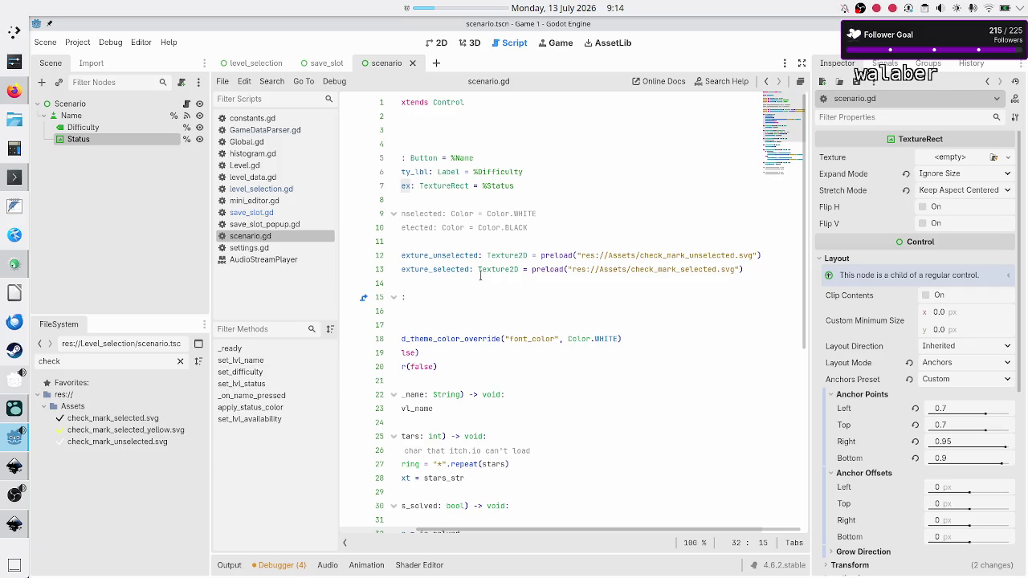
scroll(480, 275, left, 3)
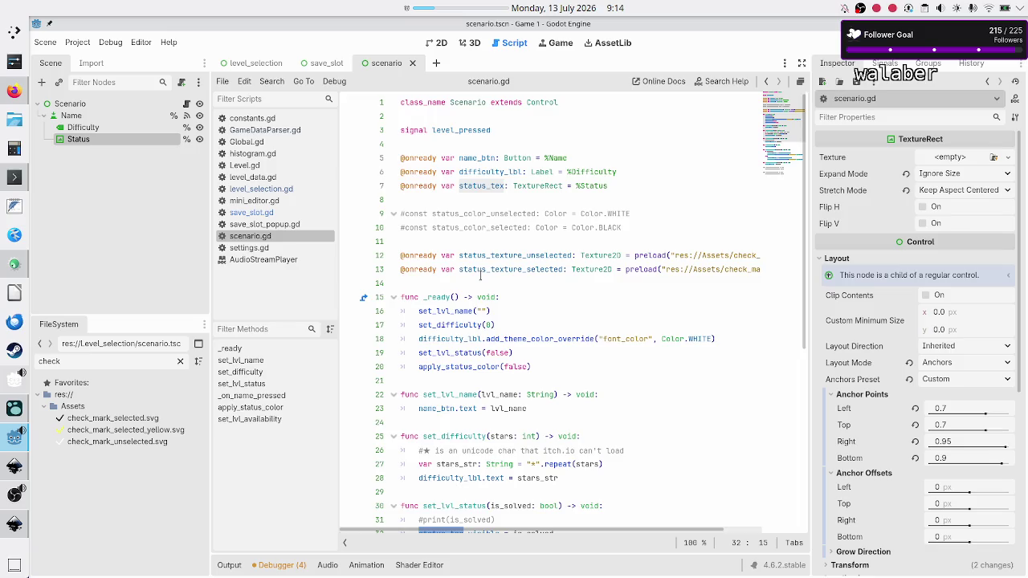
scroll(480, 274, down, 4)
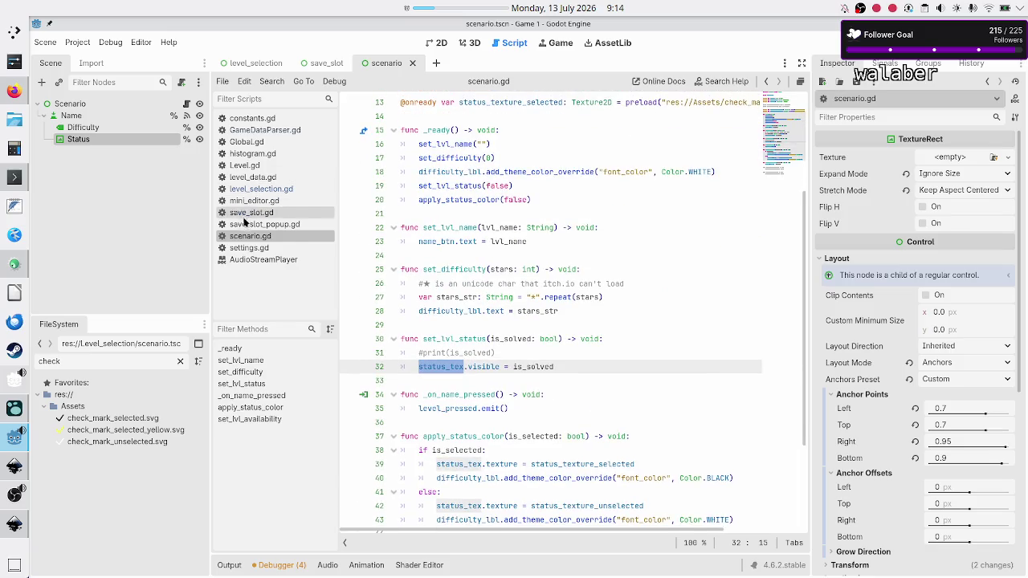
Open level_selection.gd from its scene and select lines 180–184 of remove_save_slot
click(245, 62)
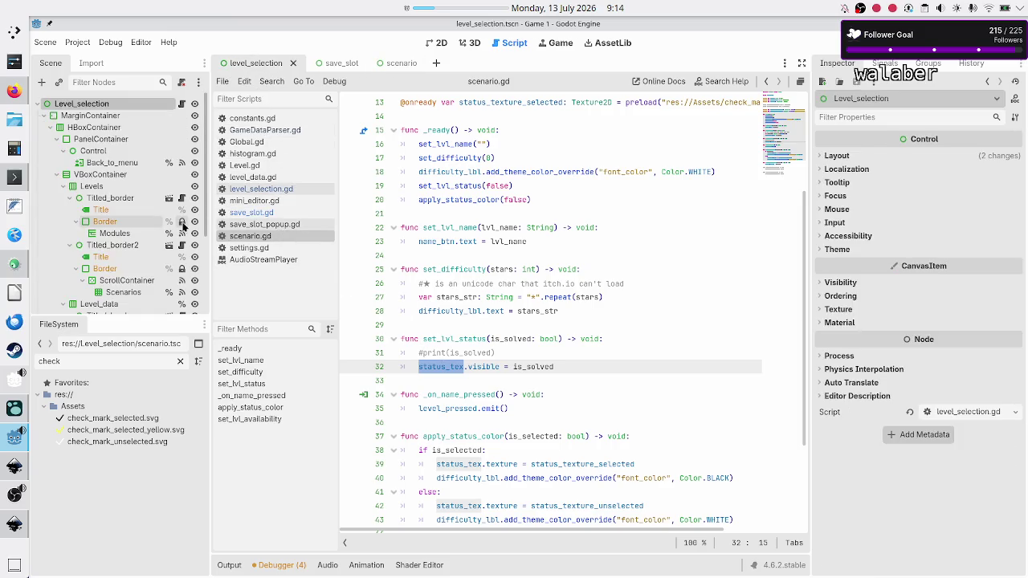
click(180, 103)
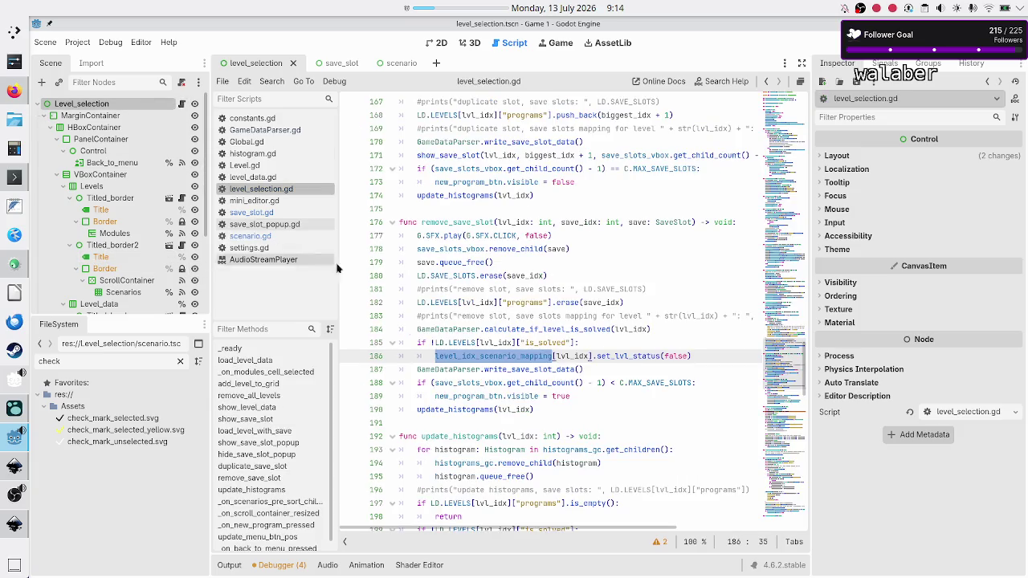
key(Up)
key(Up)
key(Up)
key(Up)
key(Up)
key(Up)
key(Up)
key(Home)
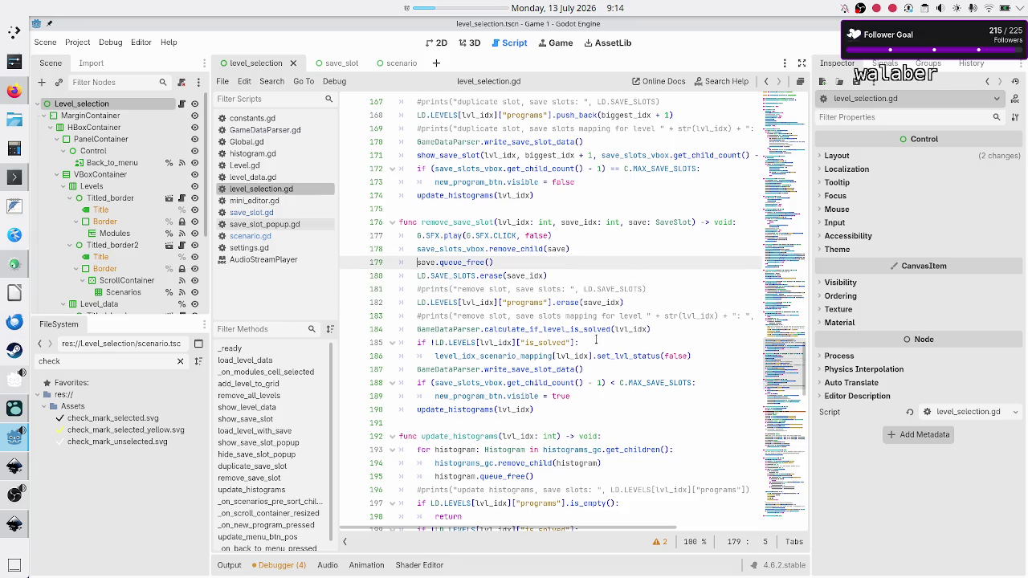
key(Down)
key(shift+Down)
key(shift+Down)
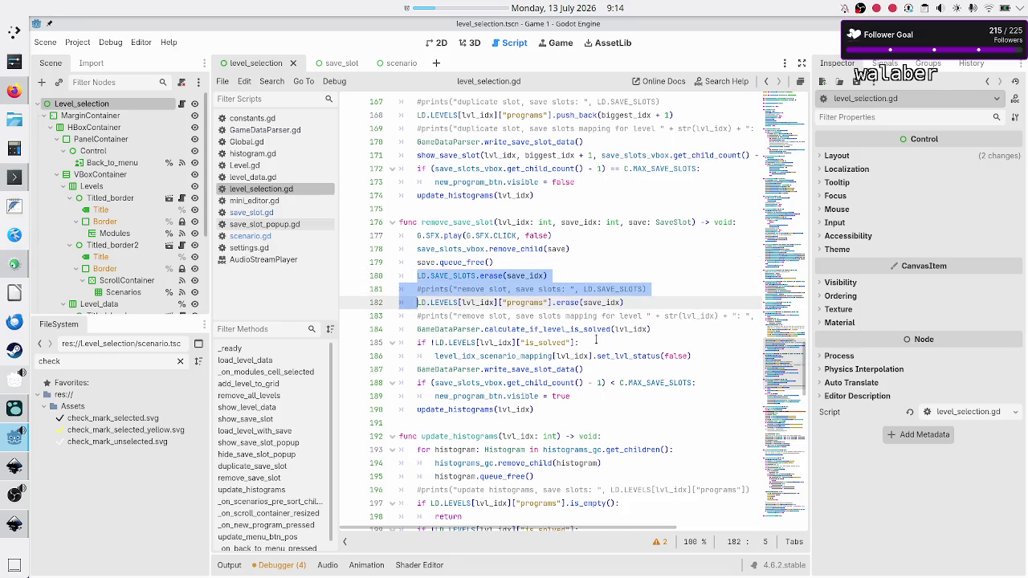
key(shift+Down)
key(shift+Down)
key(shift+Down)
key(shift+Home)
key(shift+Left)
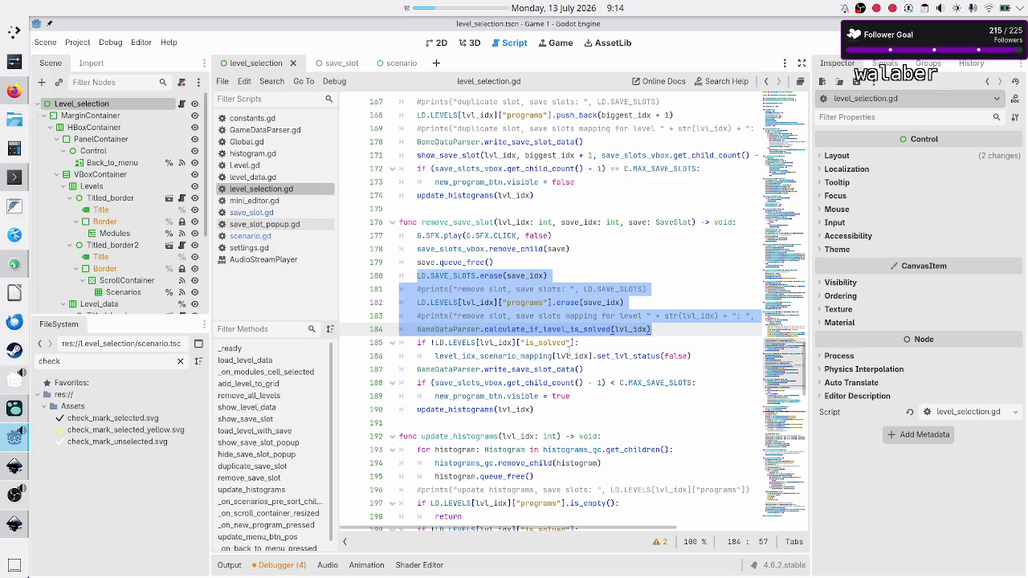
Trace write_save_slot_data, GameDataParser and level_idx_scenario_mapping across lines 184–187
triple_click(437, 367)
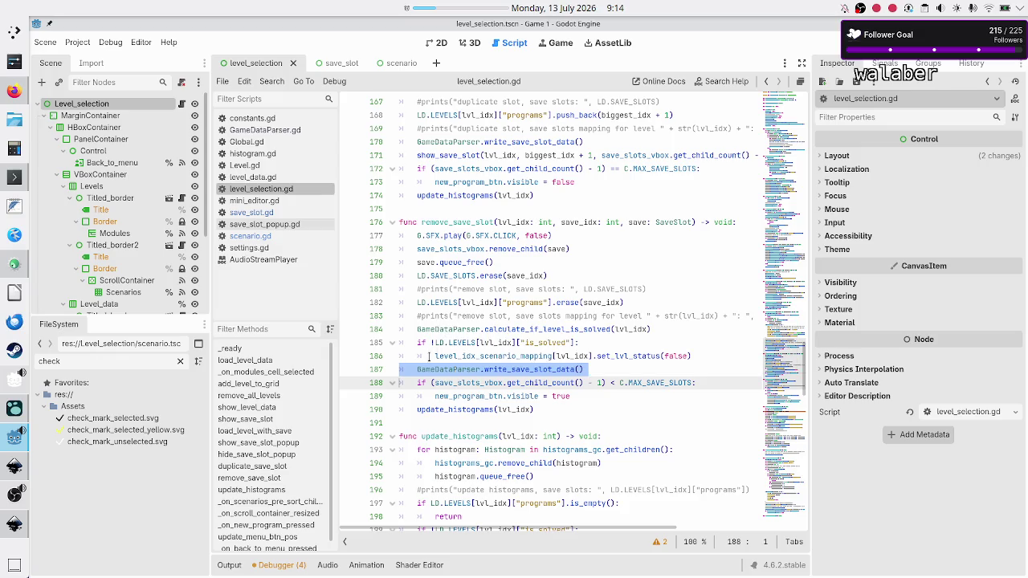
click(509, 366)
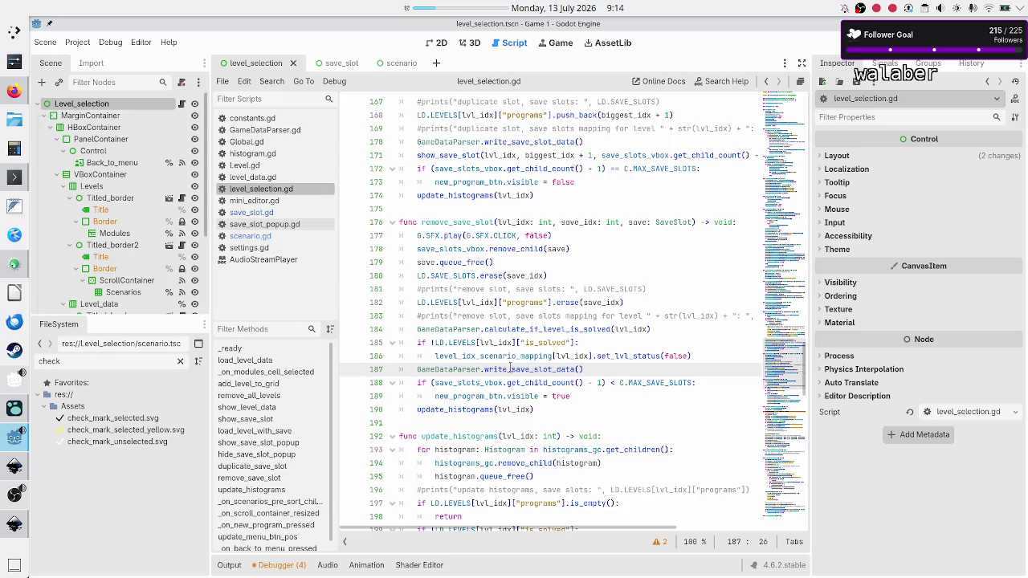
double_click(510, 366)
double_click(451, 329)
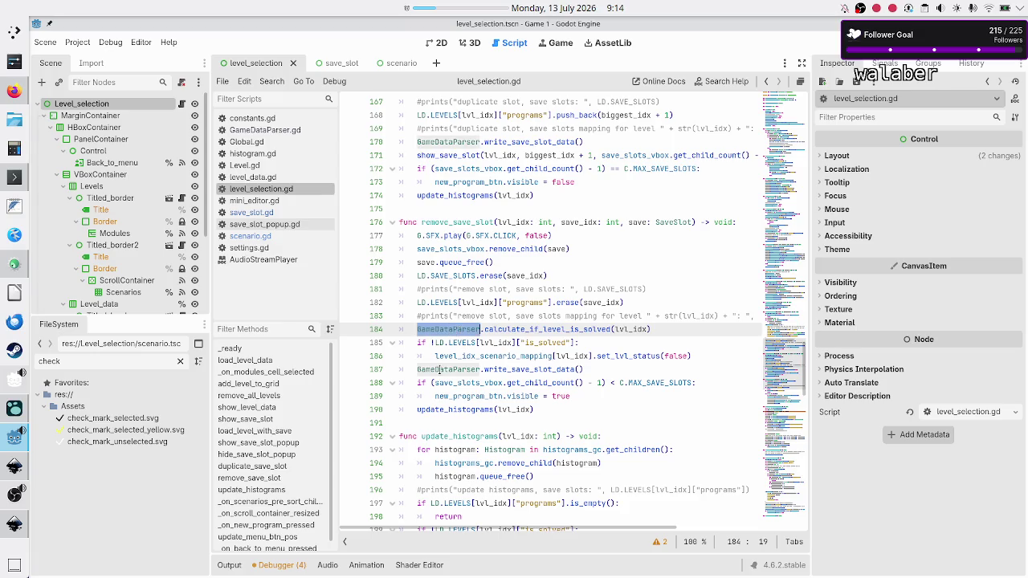
click(439, 370)
double_click(439, 370)
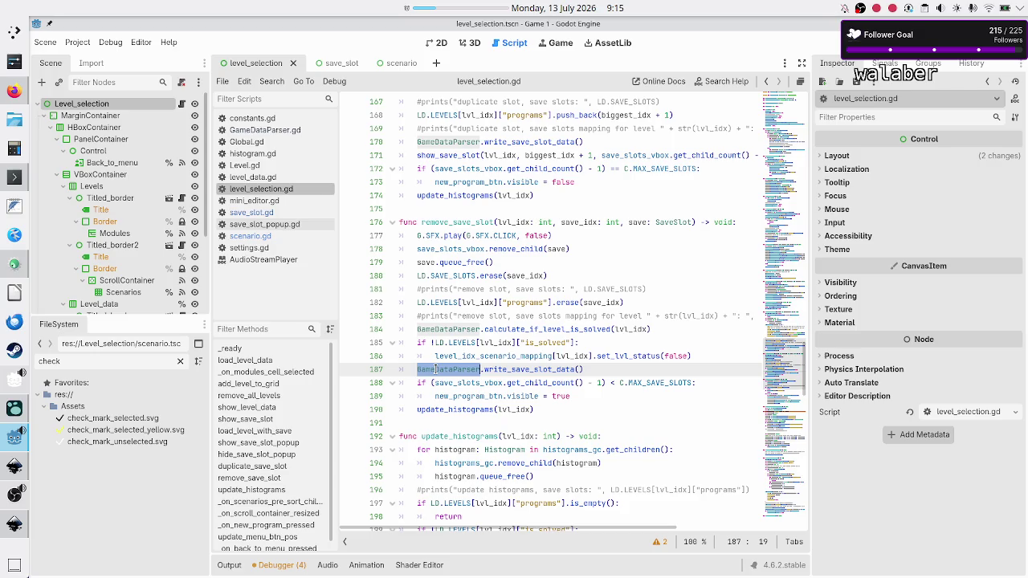
double_click(459, 330)
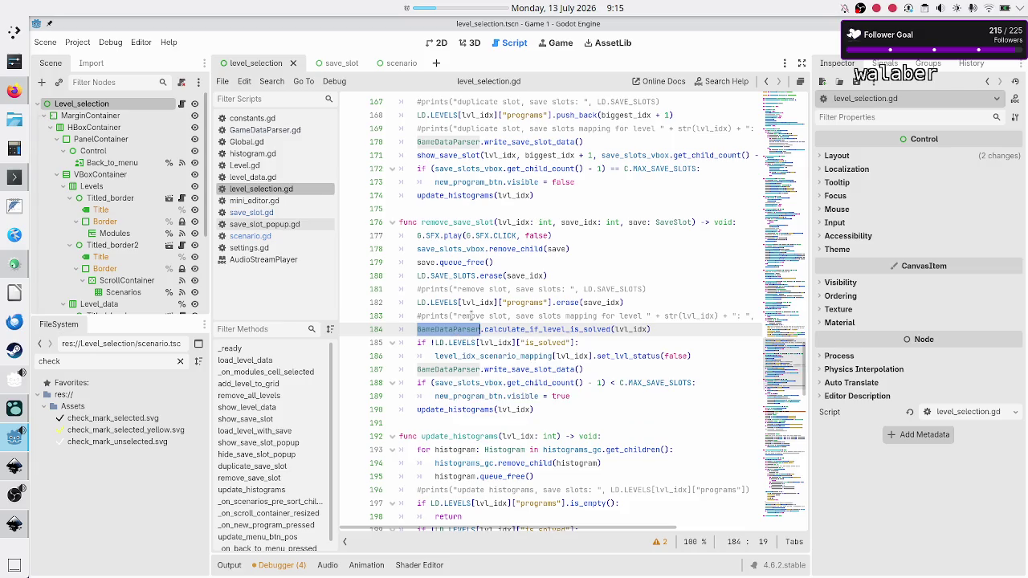
double_click(533, 355)
click(624, 355)
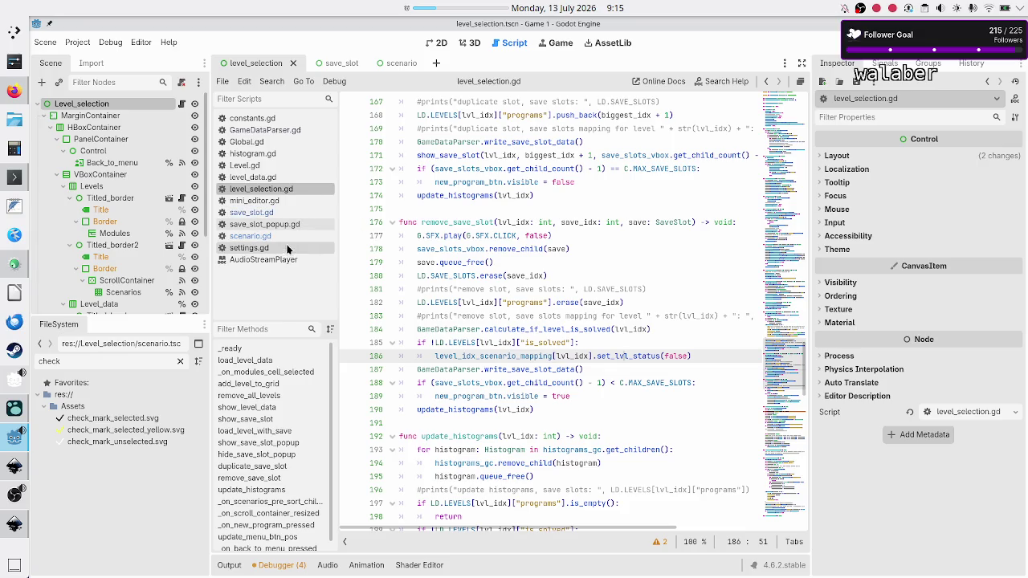
Compare against scenario.gd, then follow calculate_if_level_is_solved into GameDataParser.gd
click(249, 236)
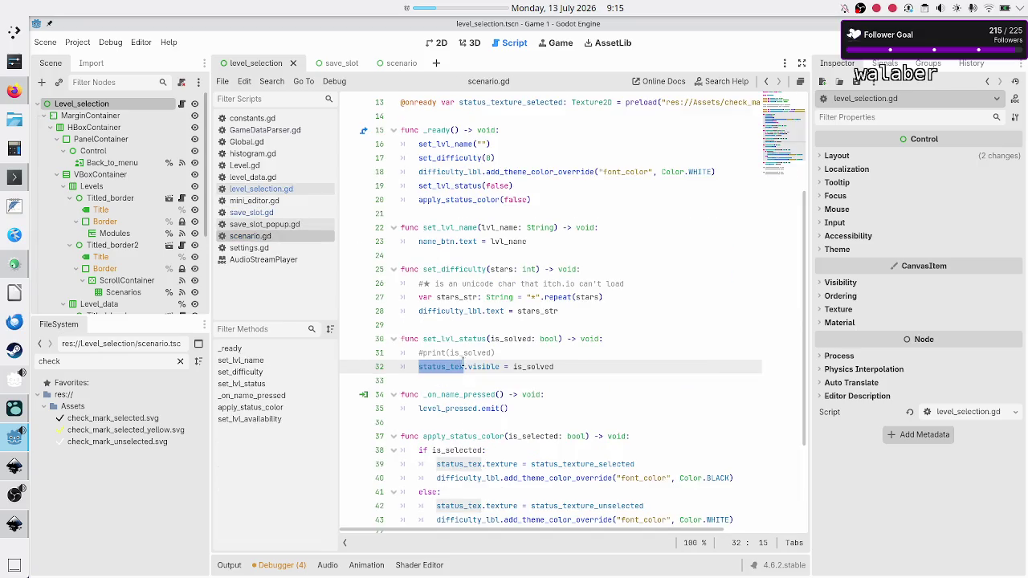
click(280, 190)
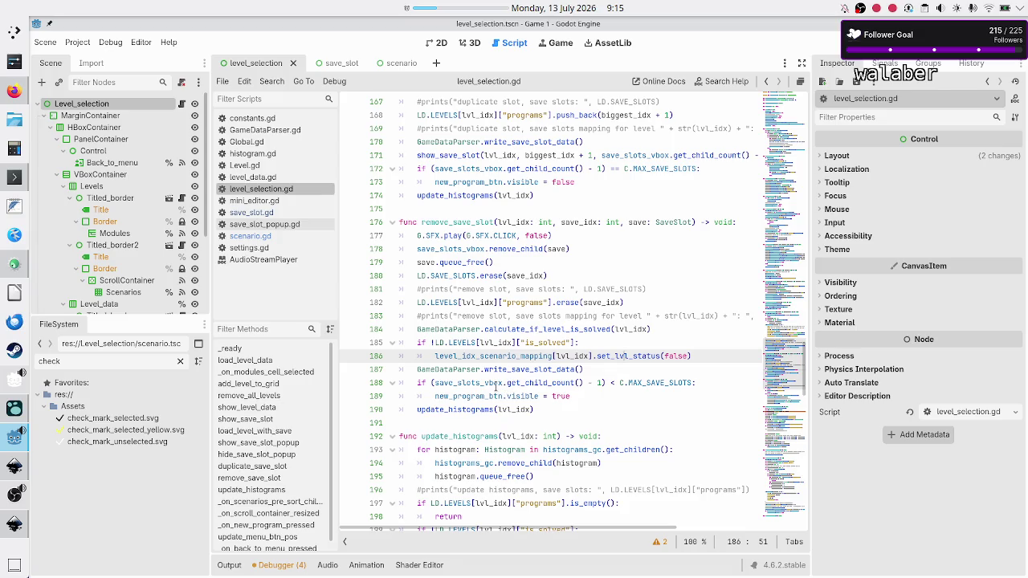
mouse_move(443, 369)
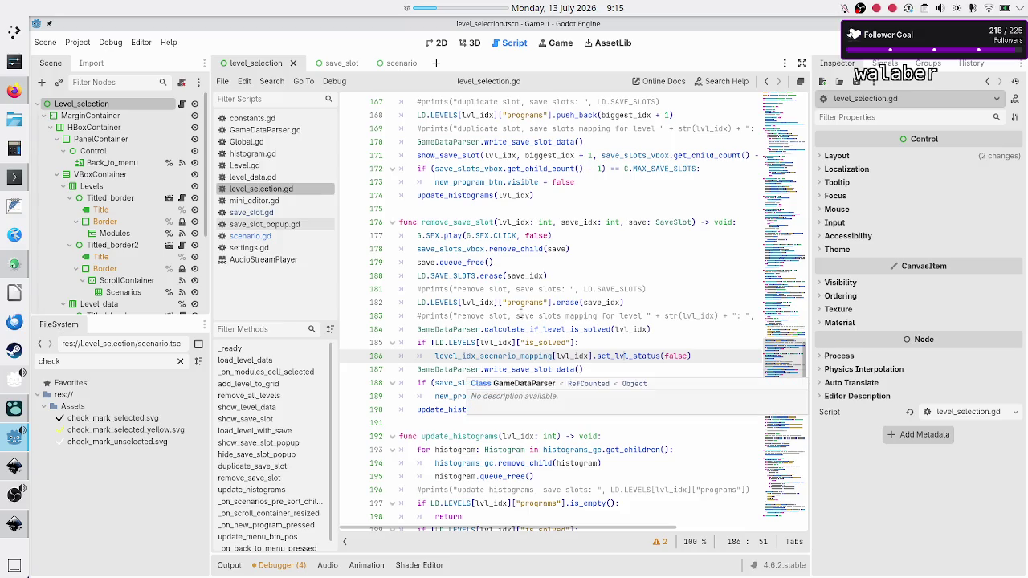
double_click(518, 329)
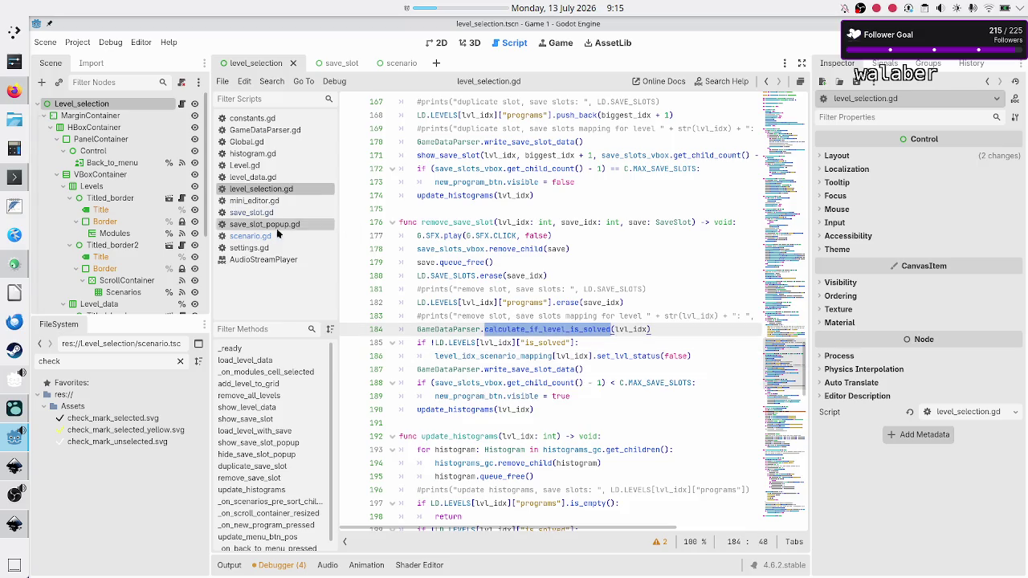
click(276, 131)
Trace calculate_if_level_is_solved's lvl_idx, lvl_data, save_idx loop and is_solved logic
scroll(512, 434, down, 5)
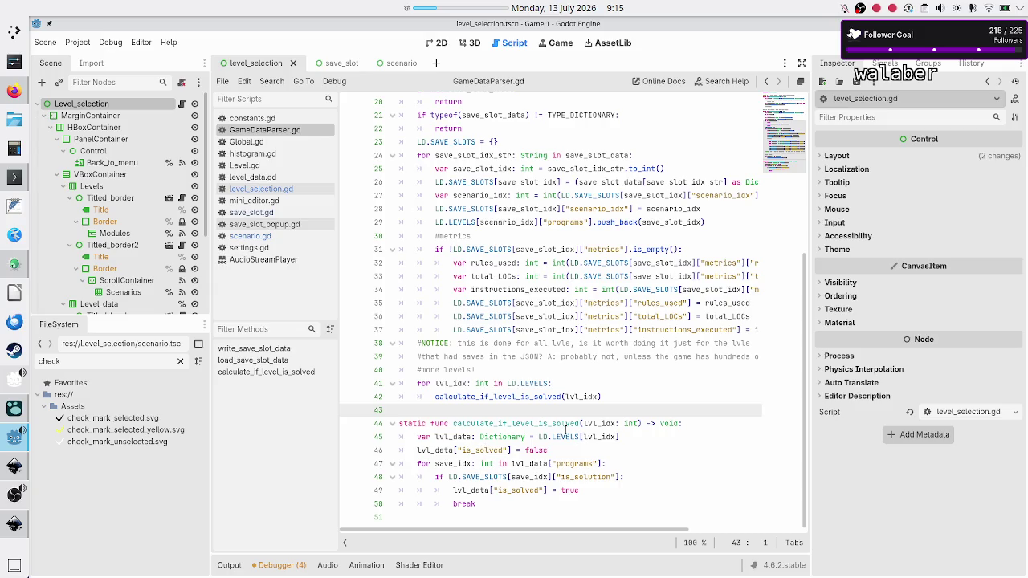
double_click(600, 422)
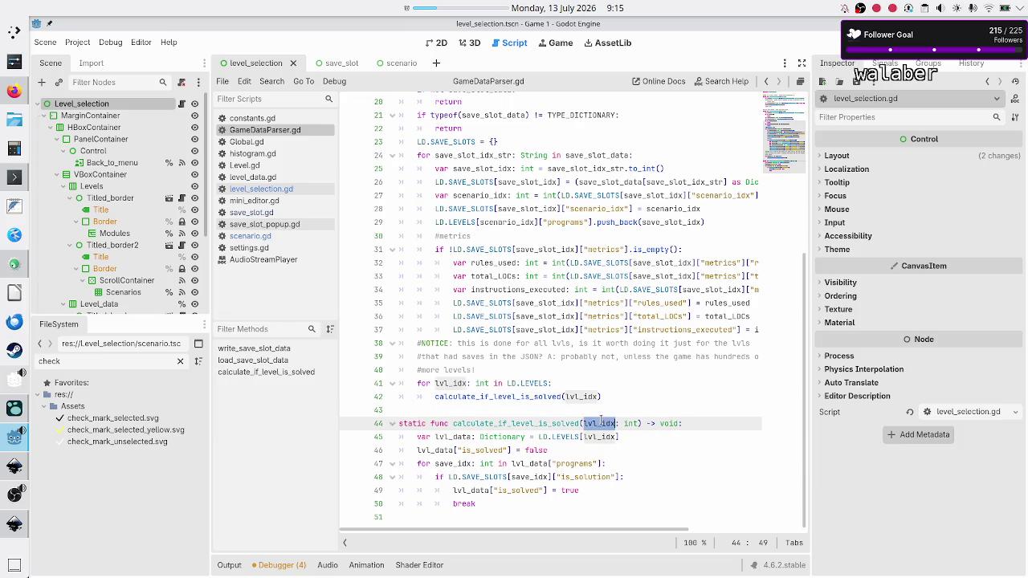
double_click(451, 436)
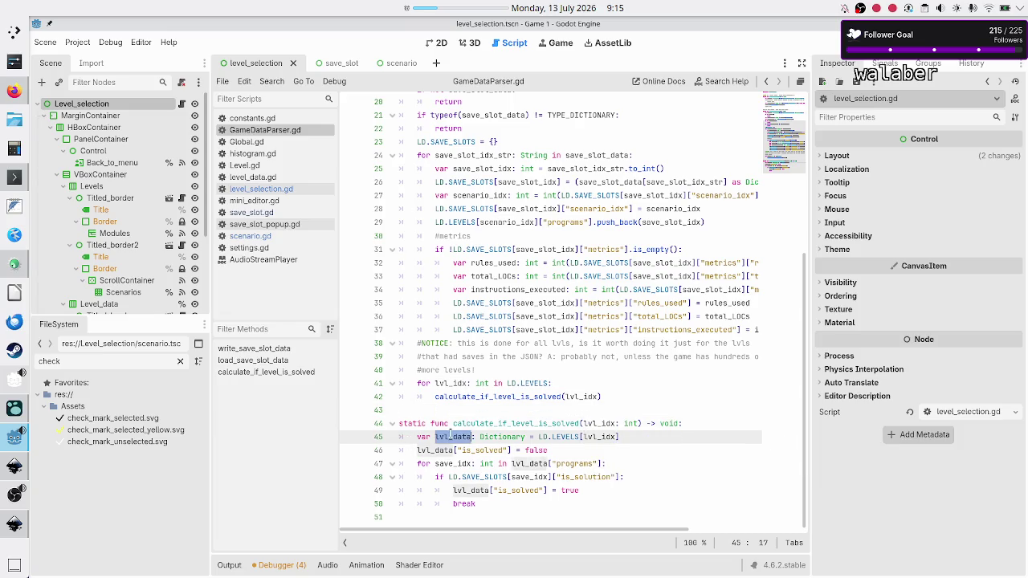
double_click(538, 450)
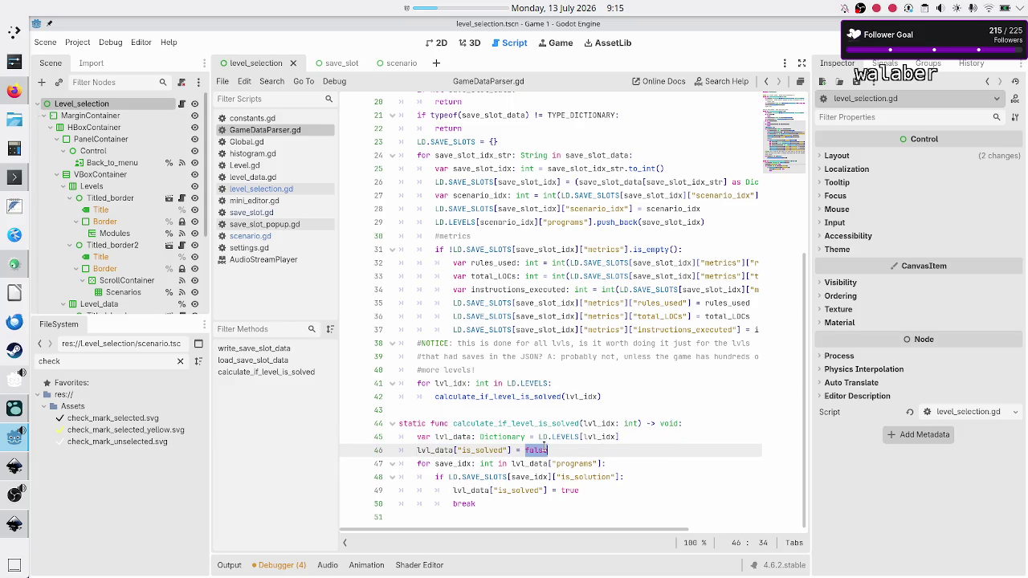
double_click(459, 464)
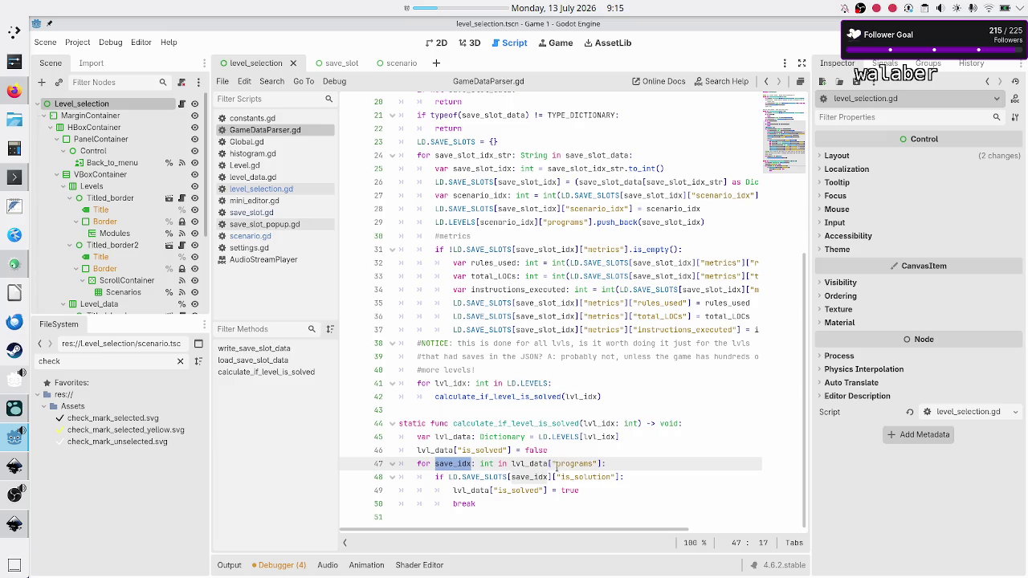
double_click(587, 477)
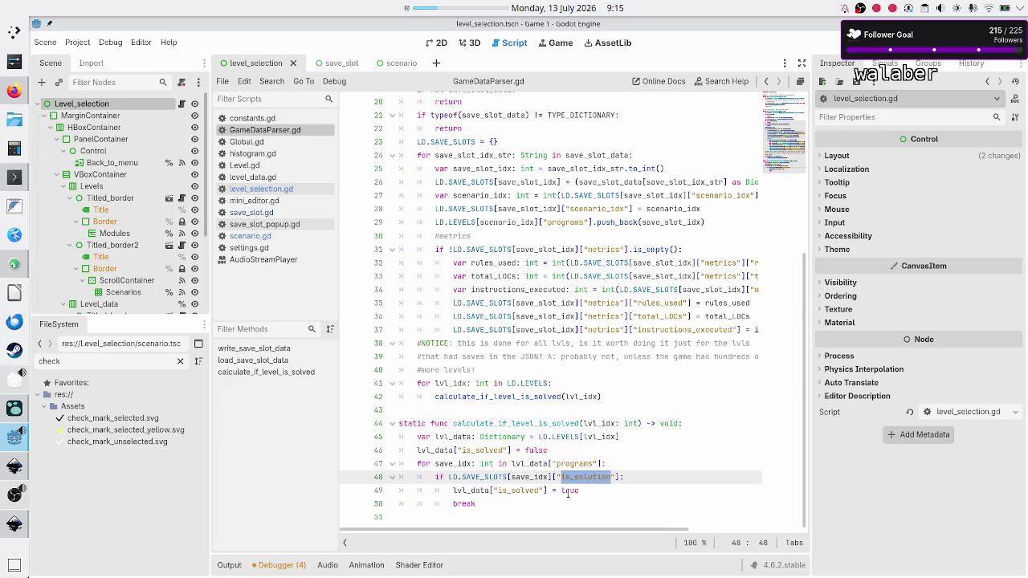
double_click(570, 490)
click(502, 512)
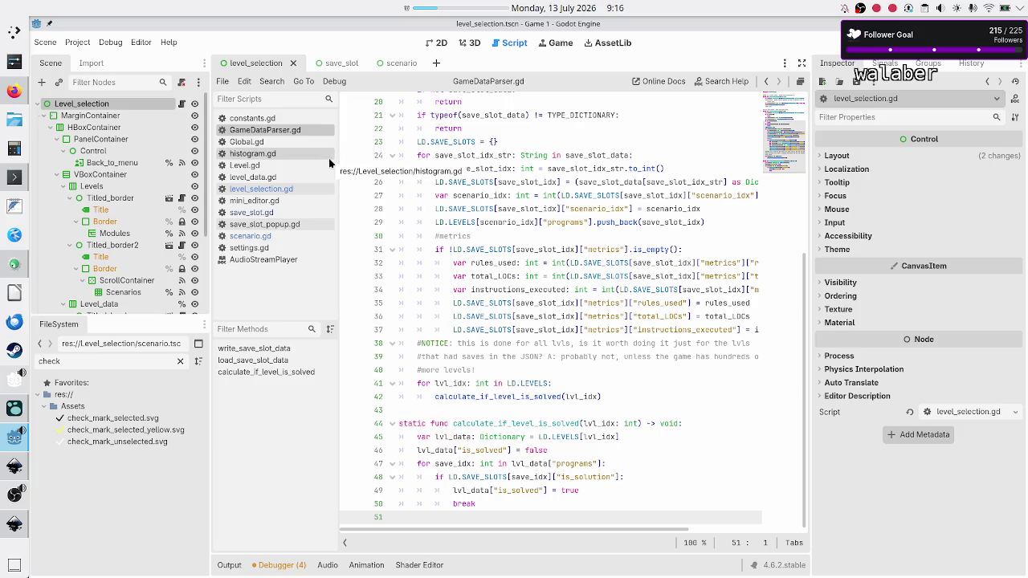
Return to line 180 of level_selection.gd and open a new empty text note
click(269, 190)
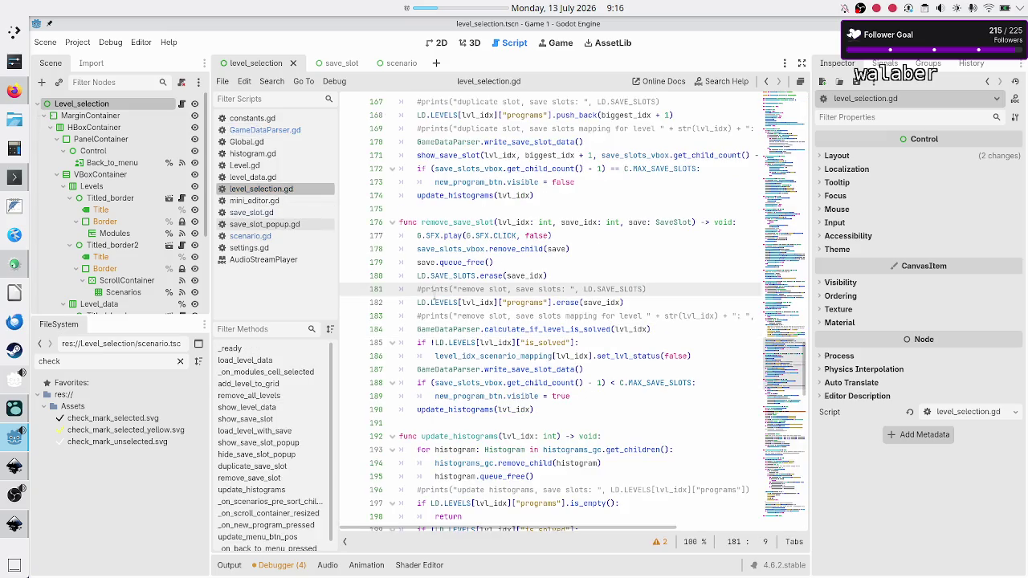
click(604, 278)
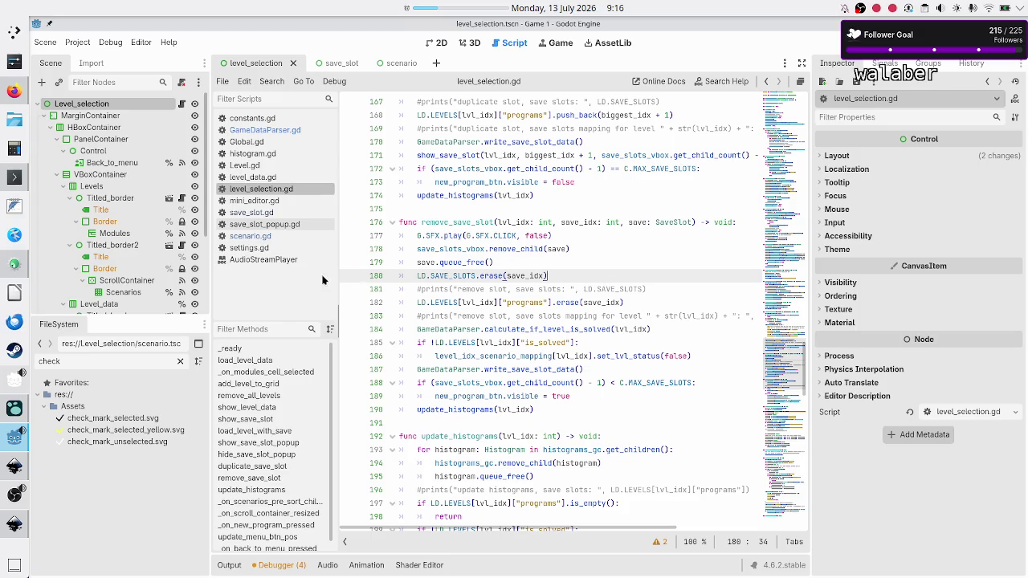
click(14, 207)
Write 'what if I attempt to separate / decouple UI logic from data-driven logic??' and return to Godot
text(what Iif I)
text(tempt to separate)
text(decouple UI l)
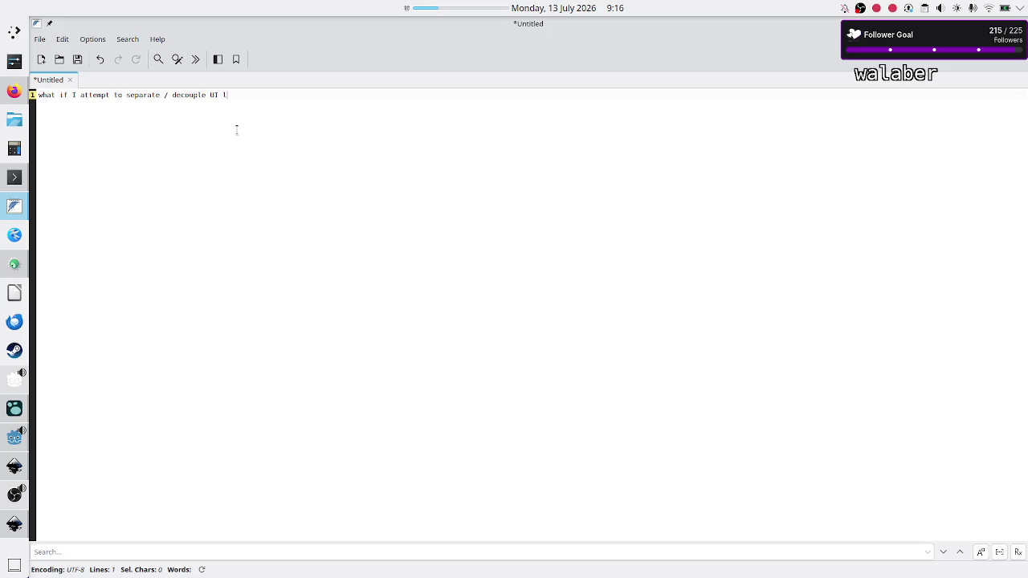
text(ogic deom)
key(BackSpace)
key(BackSpace)
key(BackSpace)
text(frodata)
key(BackSpace)
key(BackSpace)
key(BackSpace)
text(ata-driven logic??)
key(Return)
key(alt+Tab)
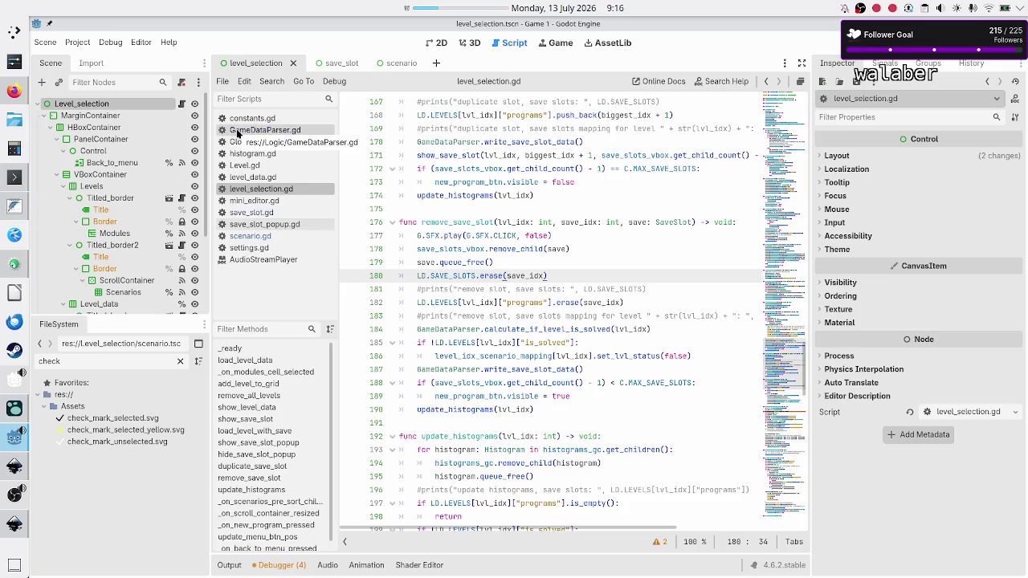
click(578, 233)
click(606, 249)
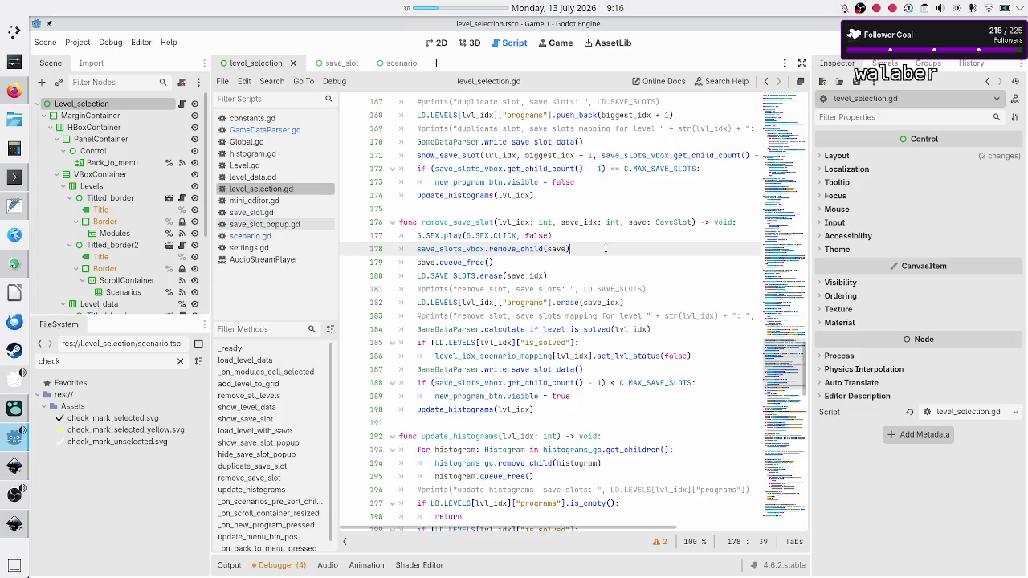
key(Right)
key(Up)
key(Up)
key(Up)
key(Down)
key(Down)
key(Down)
key(Down)
key(Down)
key(Down)
key(Down)
key(Down)
key(Down)
key(Down)
key(Down)
key(Down)
key(Down)
key(Down)
key(Down)
key(Left)
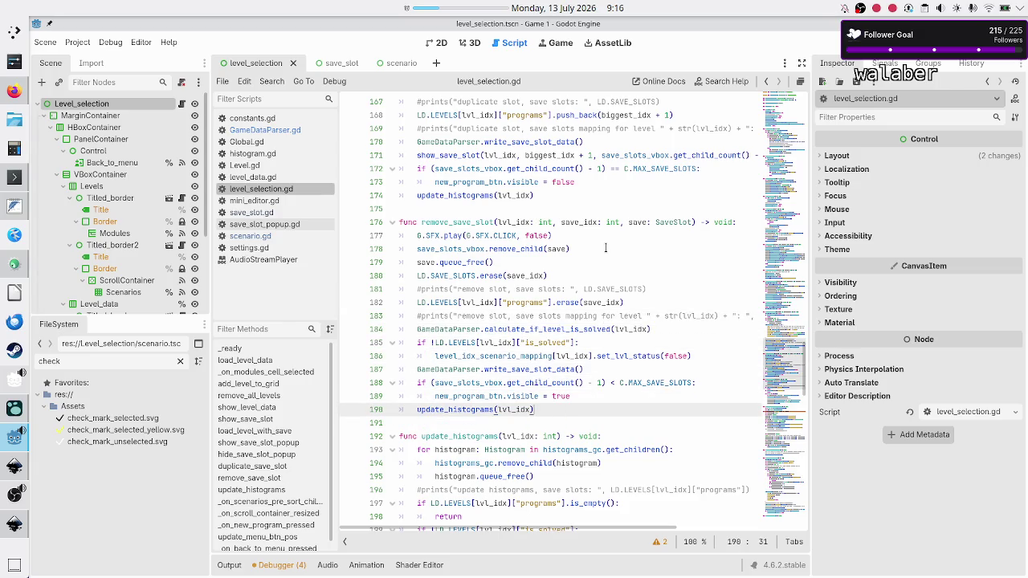
key(shift+Up)
key(shift+Up)
key(shift+Up)
key(shift+Up)
key(shift+Up)
key(shift+Up)
key(shift+Up)
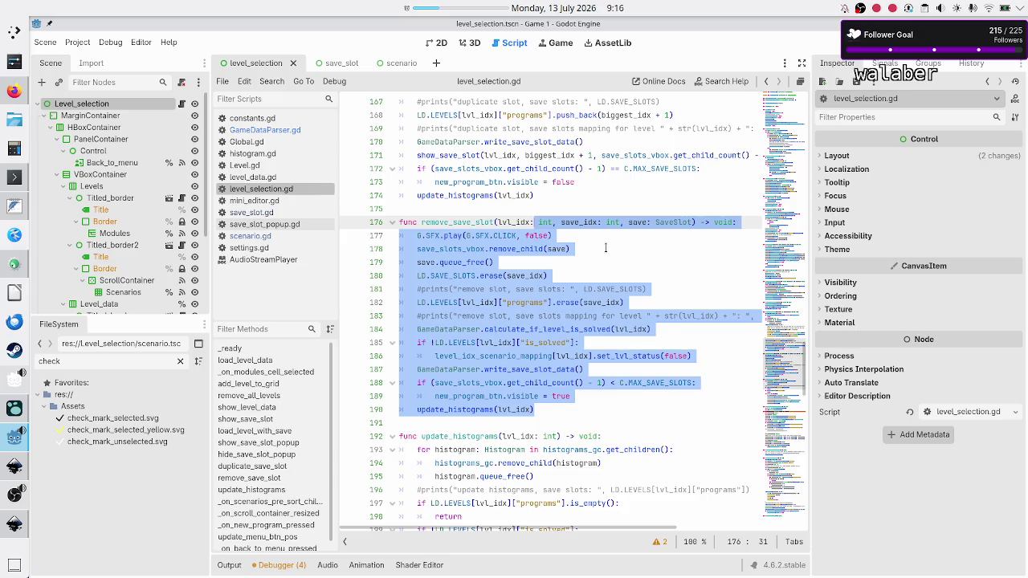
key(Down)
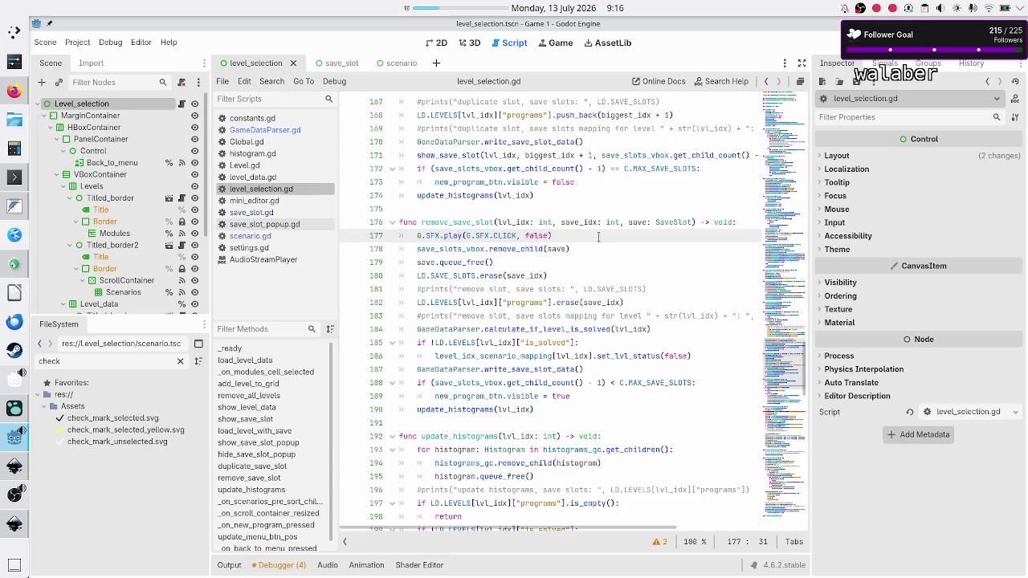
scroll(591, 192, down, 10)
scroll(591, 193, down, 10)
scroll(591, 192, down, 9)
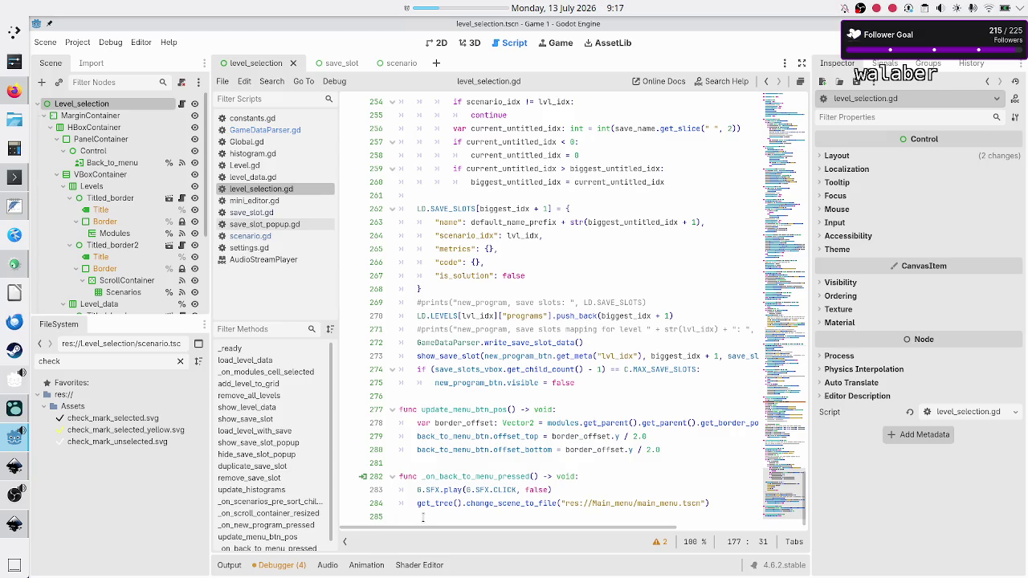
click(471, 464)
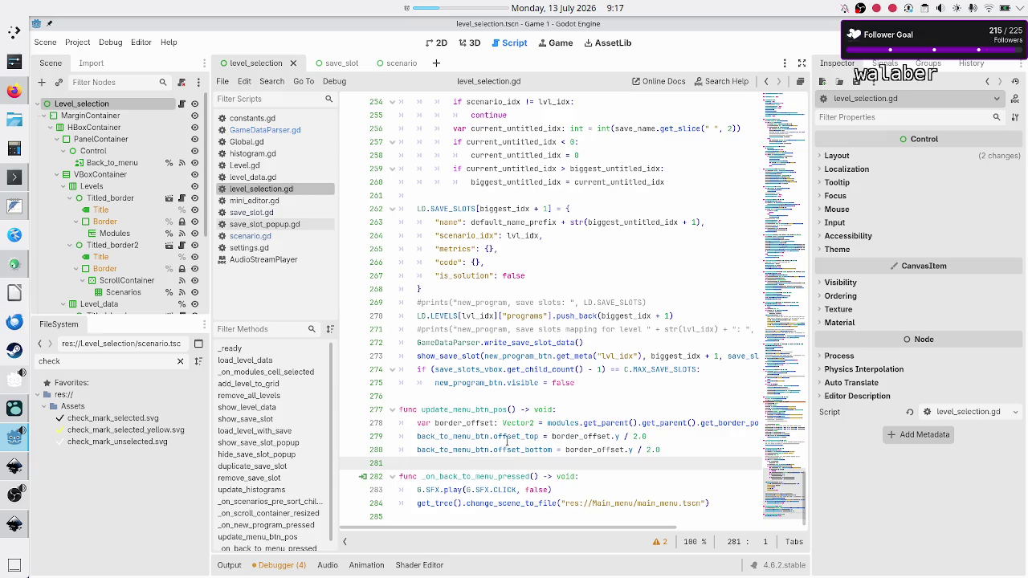
click(428, 514)
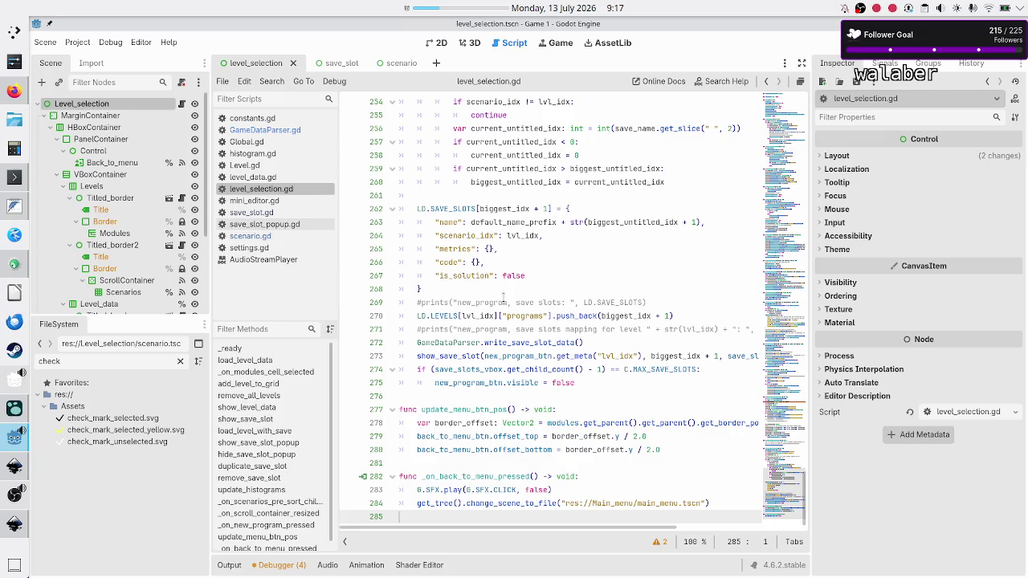
scroll(505, 297, up, 5)
scroll(504, 297, down, 5)
scroll(513, 250, up, 10)
scroll(512, 250, up, 10)
scroll(512, 250, up, 10)
scroll(512, 249, up, 10)
scroll(513, 251, up, 7)
scroll(512, 250, up, 7)
scroll(512, 250, up, 7)
scroll(512, 251, up, 7)
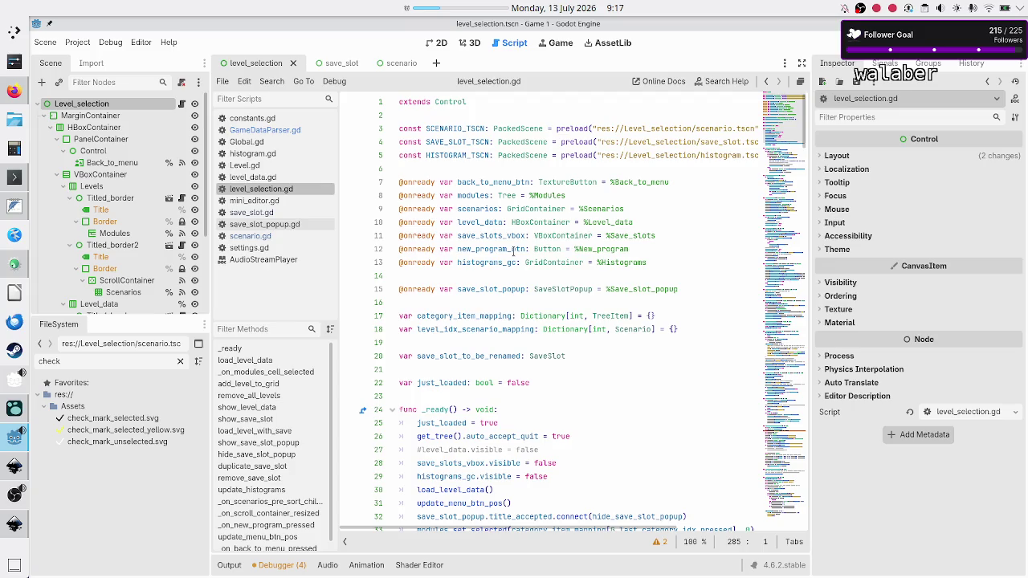
scroll(520, 268, down, 6)
scroll(529, 313, down, 3)
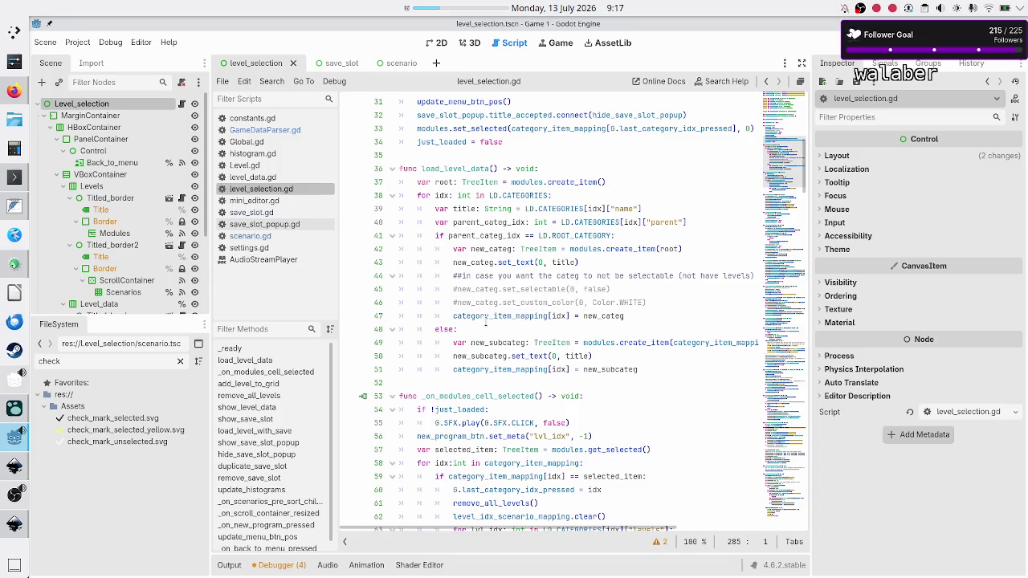
scroll(484, 324, down, 7)
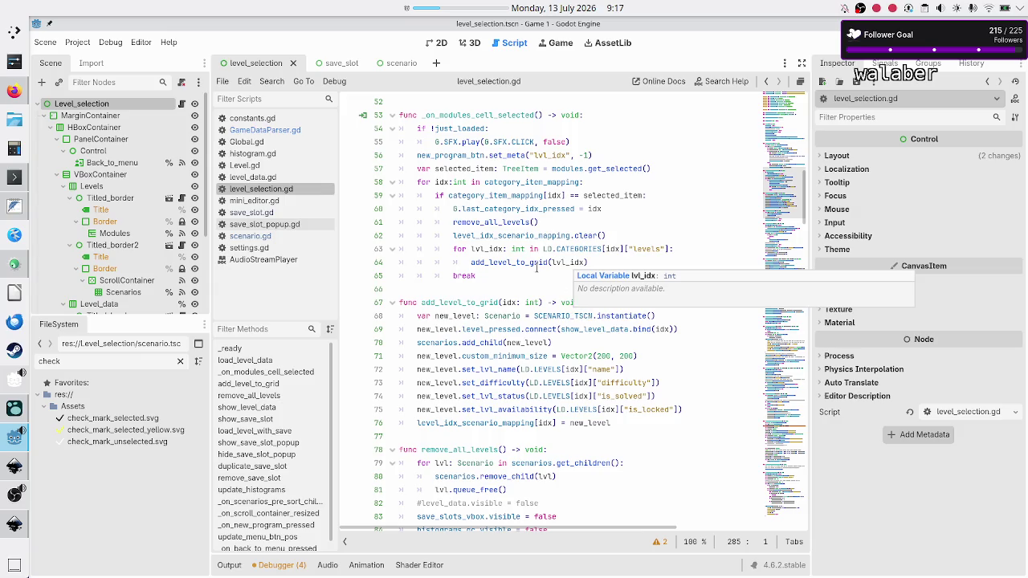
click(529, 275)
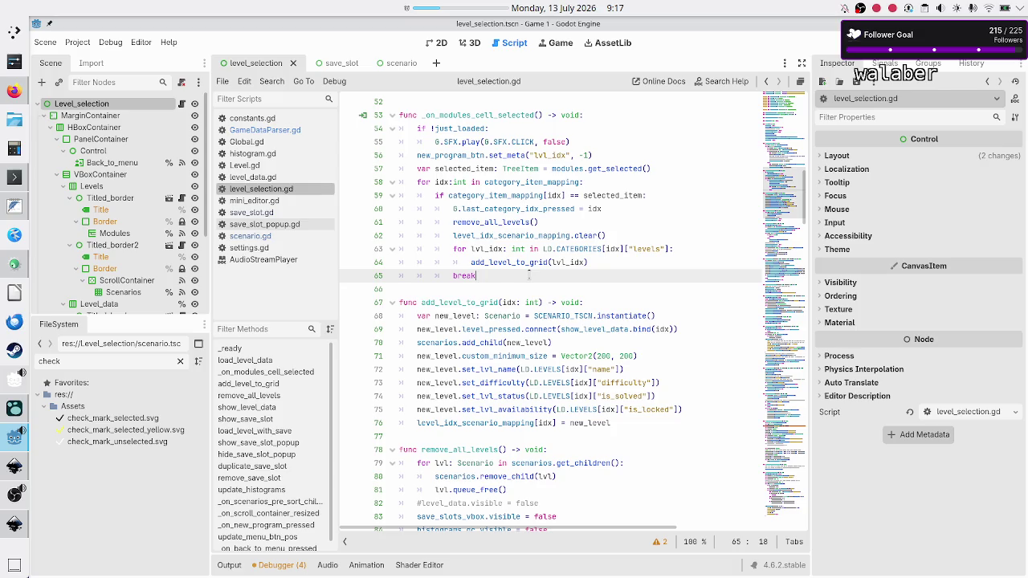
scroll(533, 356, down, 6)
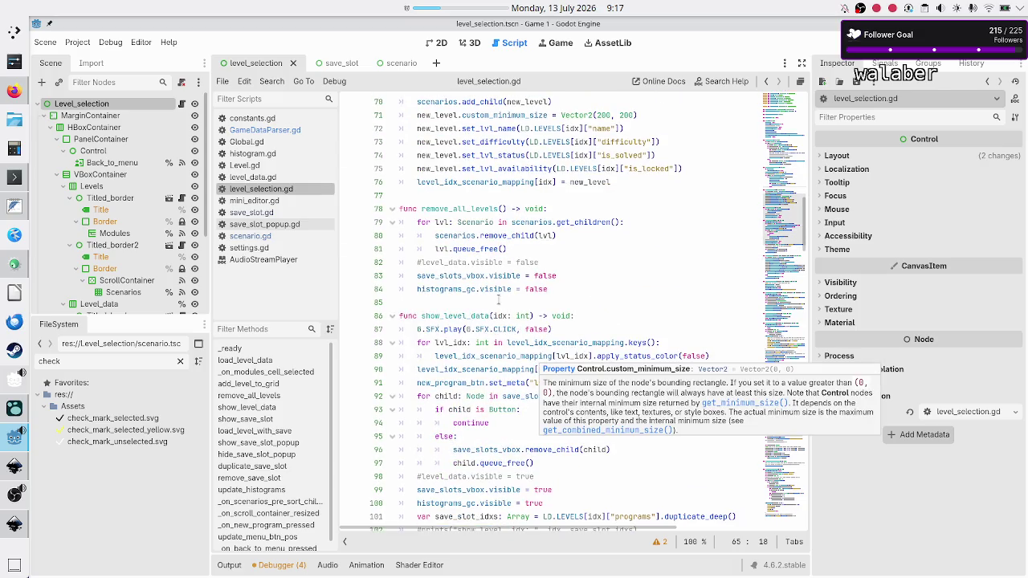
scroll(504, 329, down, 4)
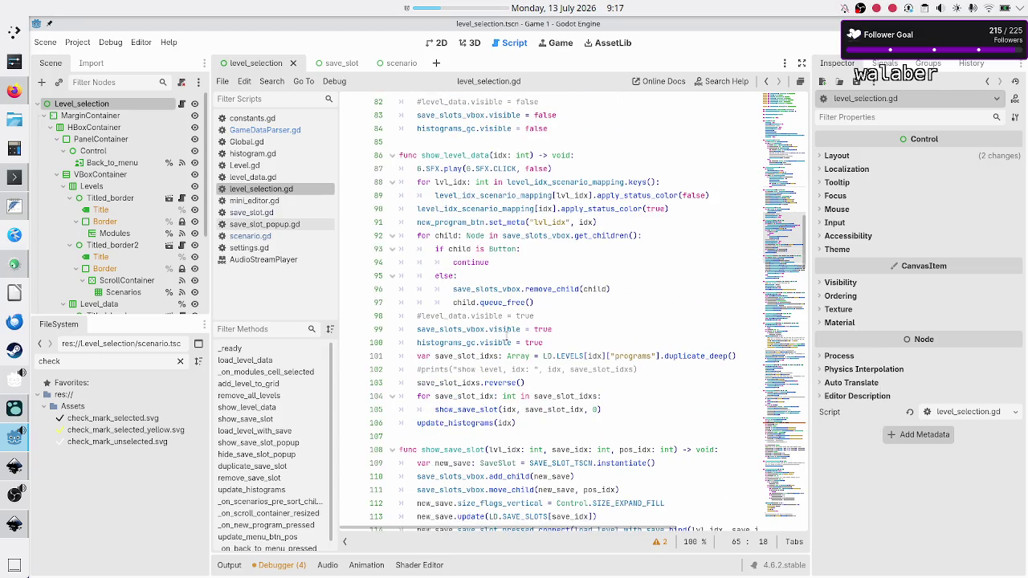
click(561, 342)
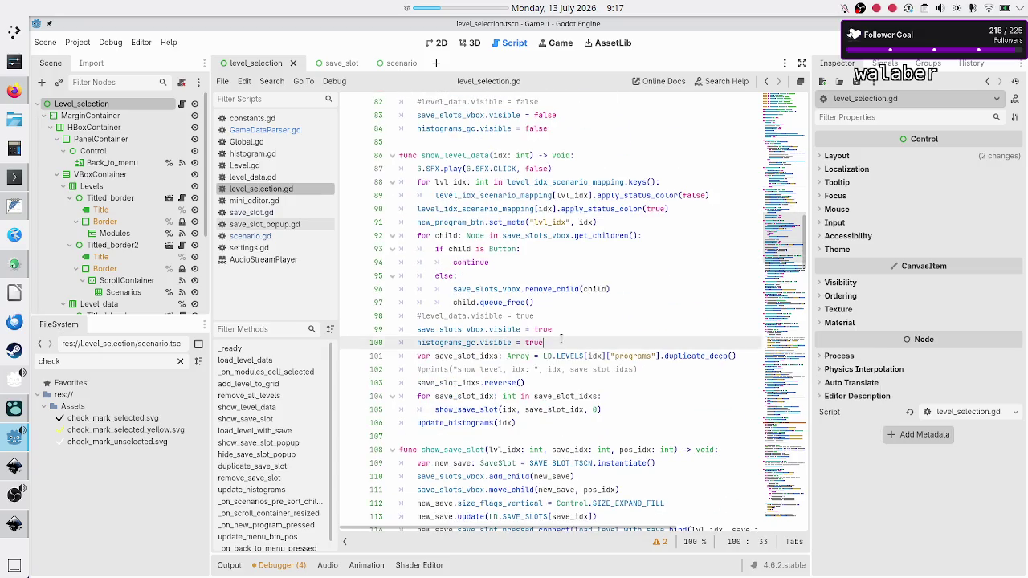
scroll(554, 361, down, 10)
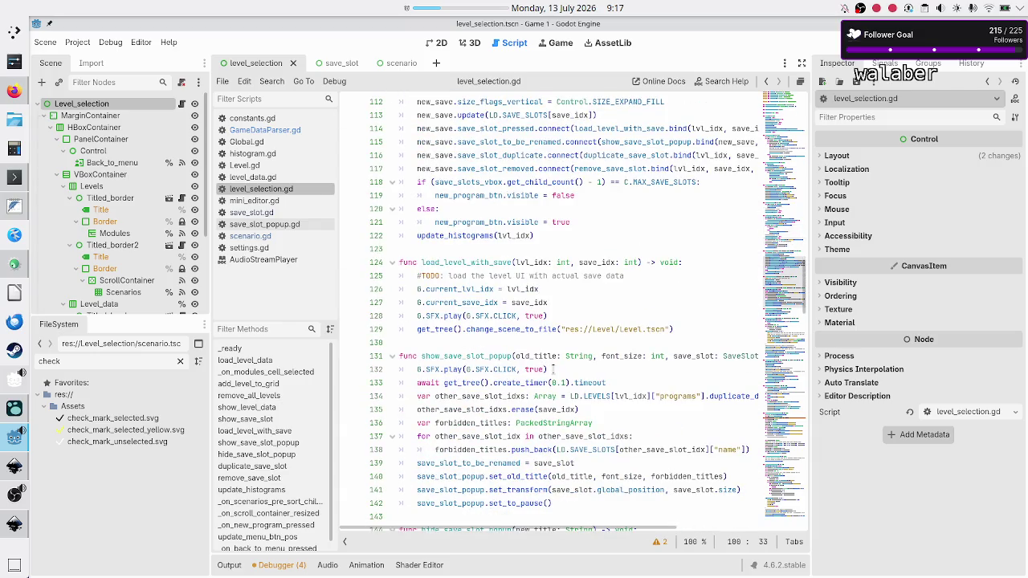
scroll(552, 369, down, 1)
scroll(553, 369, down, 6)
scroll(552, 369, down, 6)
scroll(553, 369, down, 7)
scroll(553, 369, down, 10)
scroll(553, 369, down, 7)
scroll(552, 368, up, 7)
scroll(552, 369, up, 16)
scroll(552, 368, up, 10)
scroll(553, 368, up, 12)
scroll(552, 368, up, 12)
scroll(553, 369, up, 12)
scroll(552, 363, up, 13)
scroll(552, 363, down, 9)
scroll(553, 363, down, 16)
scroll(552, 363, down, 12)
scroll(552, 365, down, 10)
scroll(553, 366, down, 14)
scroll(552, 365, down, 14)
scroll(552, 367, down, 10)
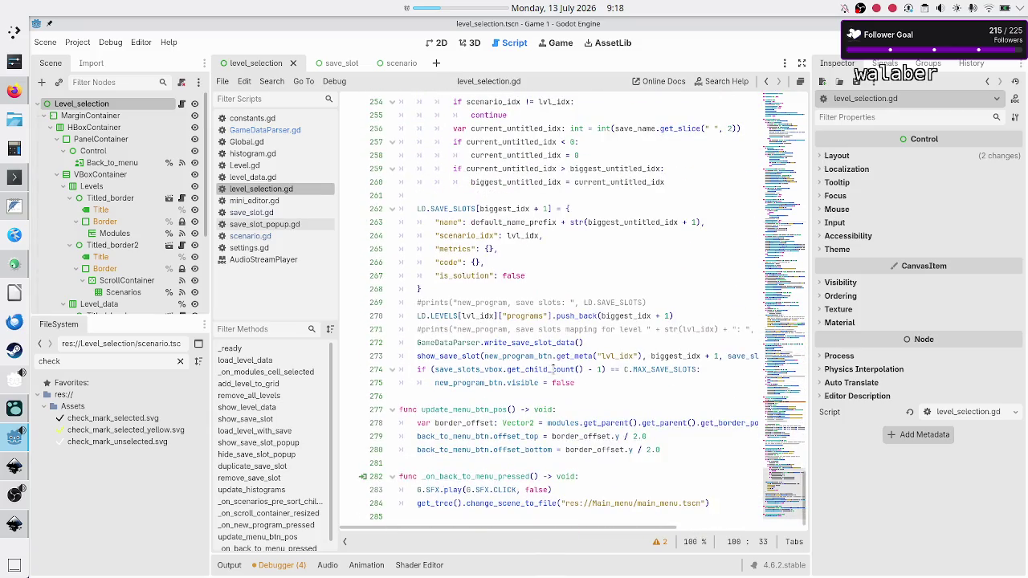
scroll(552, 368, up, 12)
scroll(552, 368, up, 12)
scroll(552, 368, up, 12)
scroll(552, 368, up, 11)
scroll(552, 368, up, 12)
scroll(553, 367, up, 13)
scroll(553, 370, up, 13)
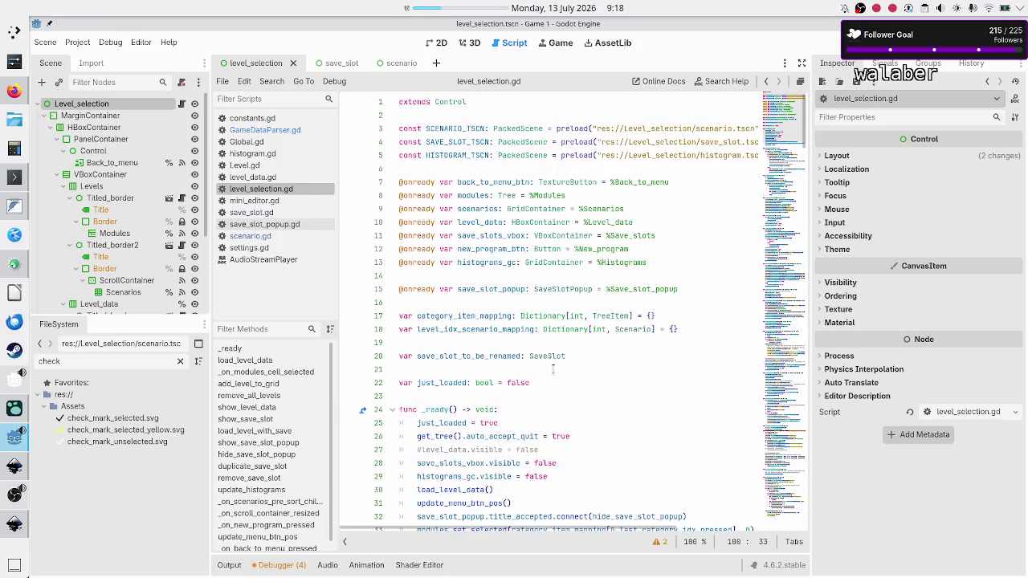
click(526, 371)
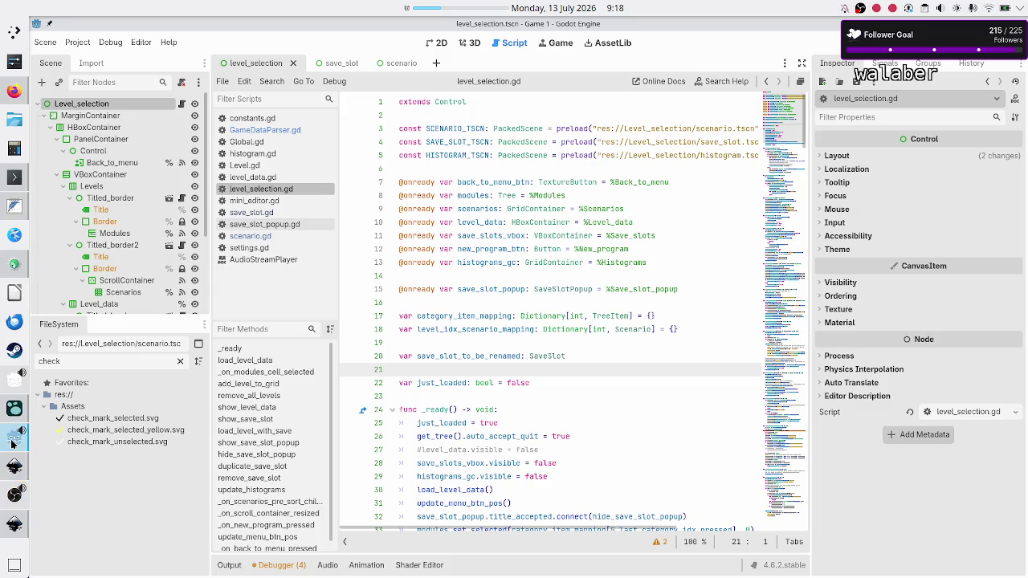
click(15, 206)
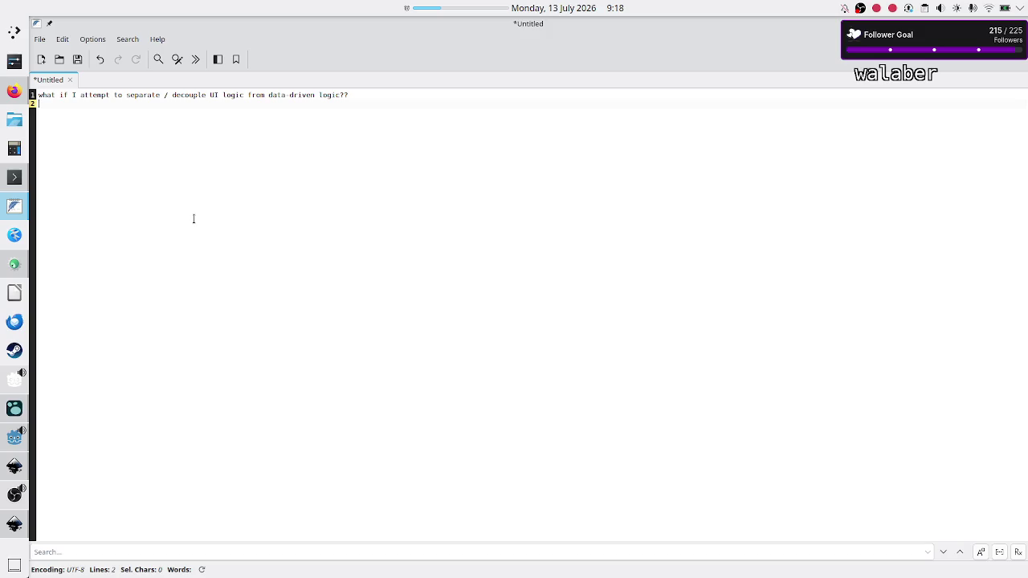
Add 'advantage:' with the point 'each func is now more clear since it does only one thing', 'UI does UI stuff only'
key(Return)
text(adva)
text(ntage:)
key(Return)
text(each func )
text(is now more clear since it does only one thing)
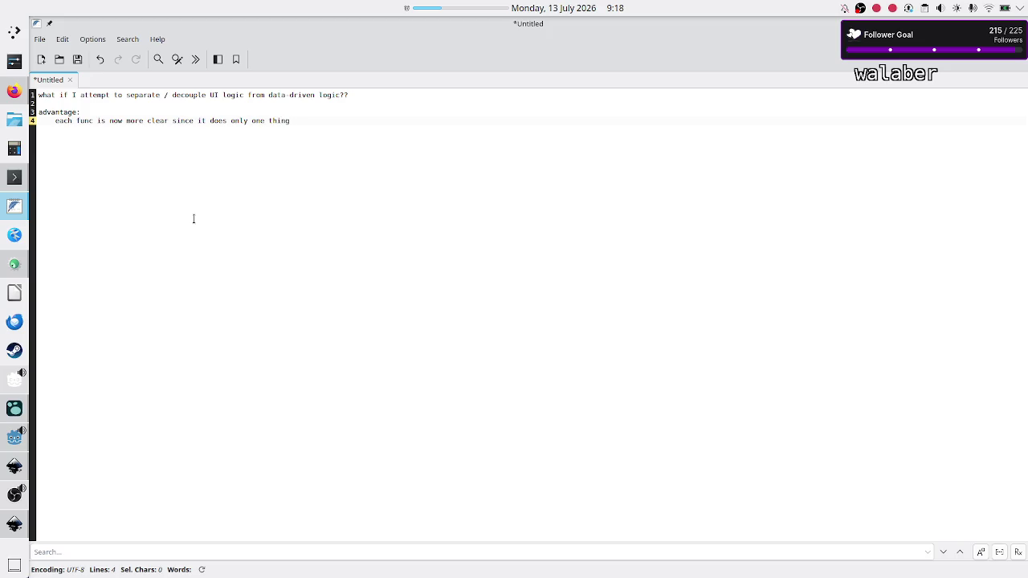
text(: UI does UI stuff )
text(only)
key(Return)
Begin a 'when modifying / implementing new things' advantage, then show the Inkscape level_selection_UI.svg mockup
text(when)
text( modifying)
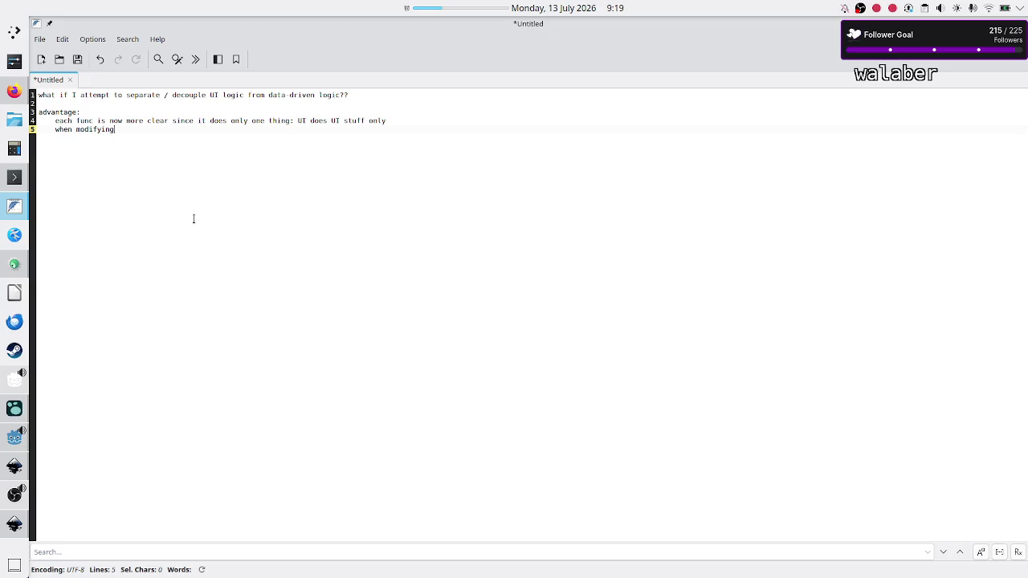
text( / implementing new things)
text(oned)
text(doe)
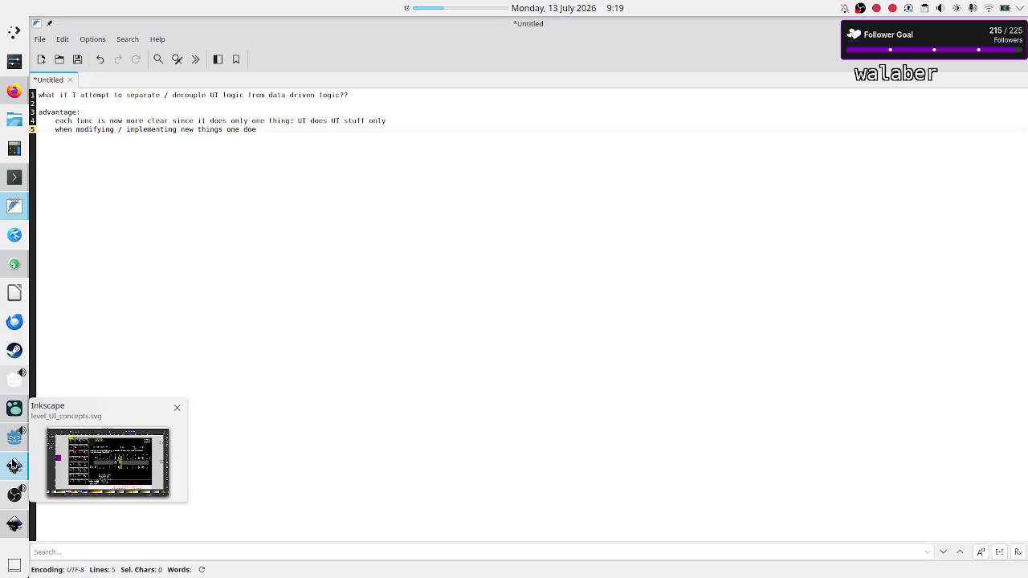
click(14, 524)
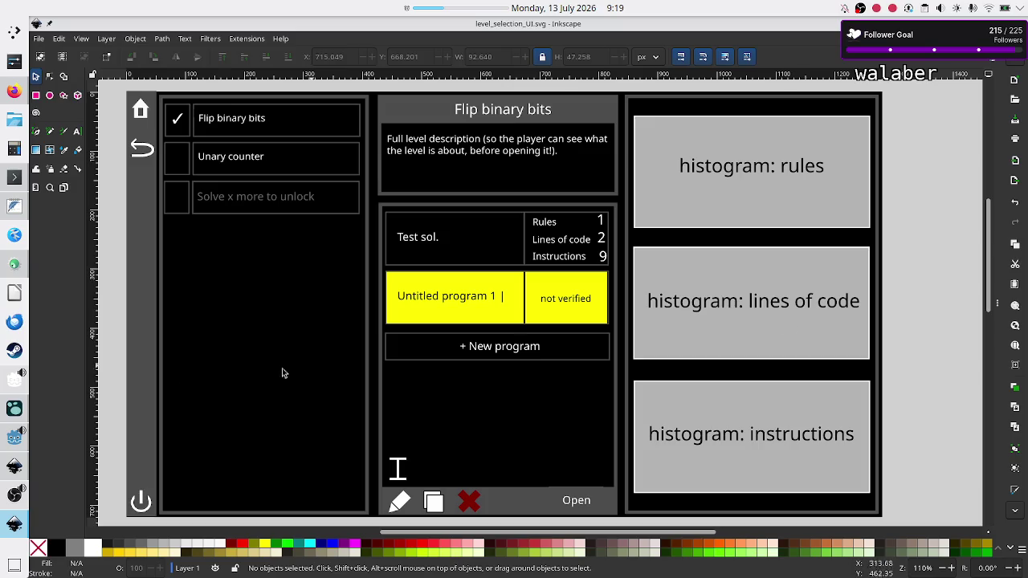
Compare level_selection.gd lines 16–19 with the Inkscape mockup, then run the project
click(12, 440)
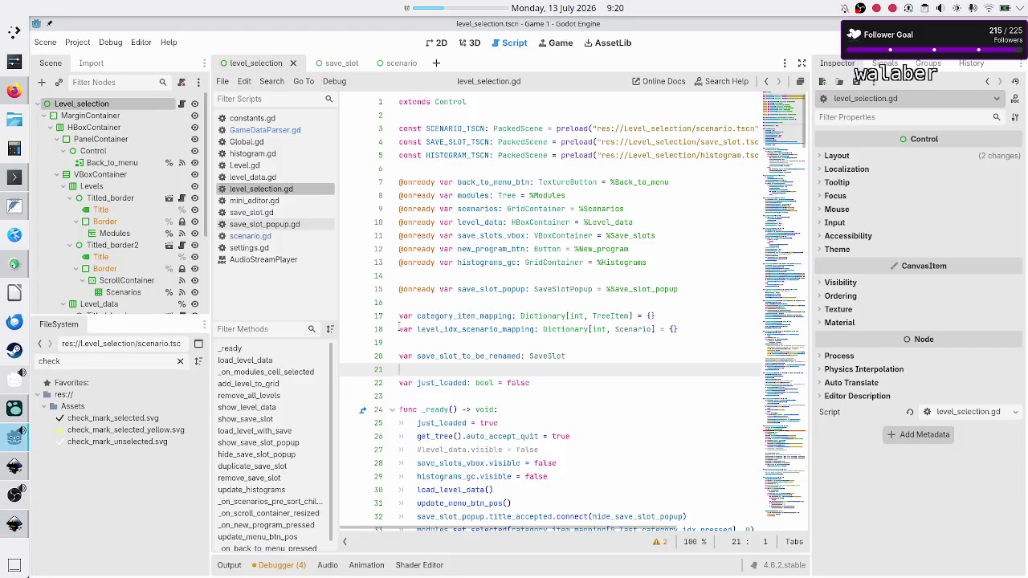
click(452, 339)
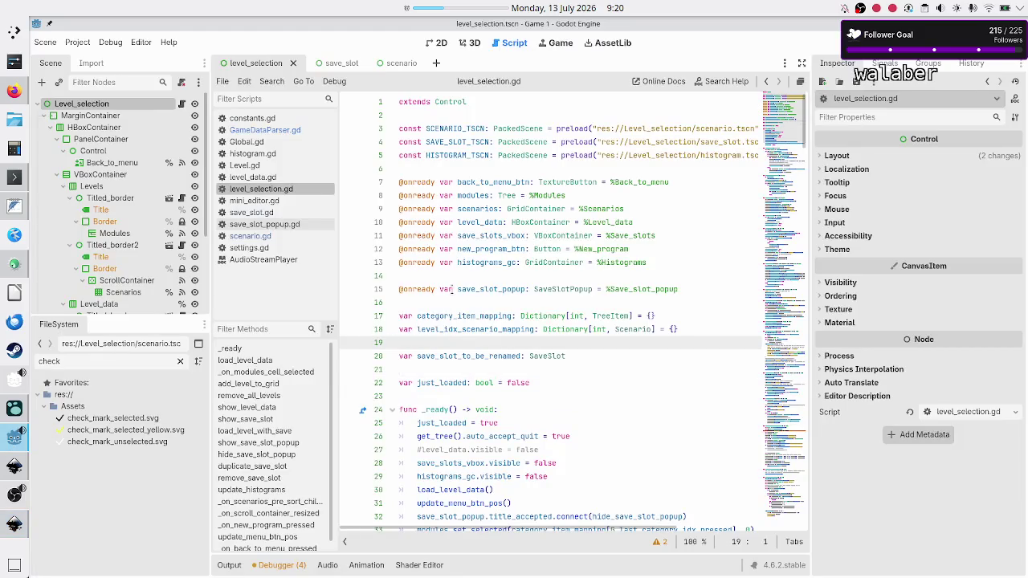
click(450, 303)
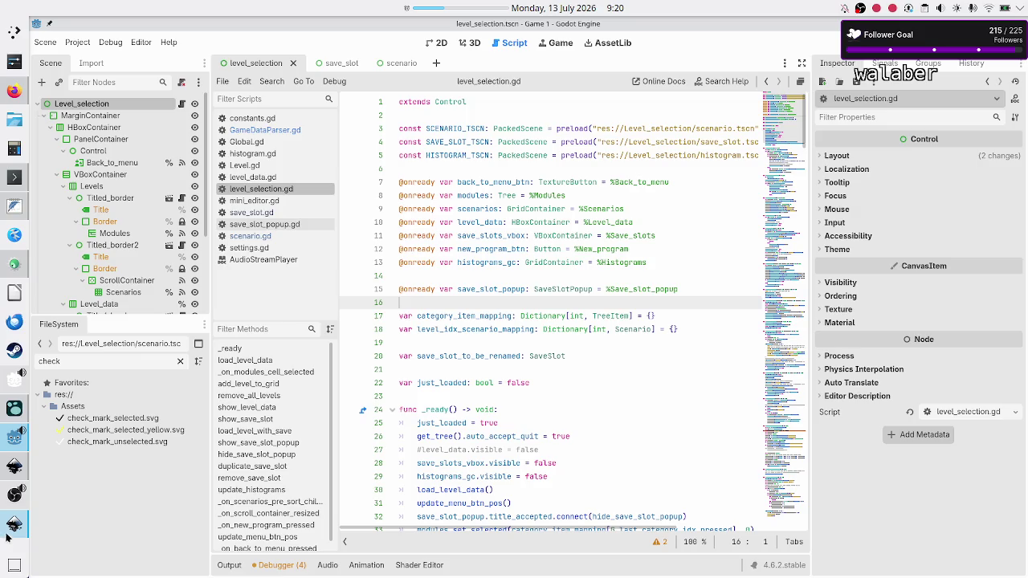
mouse_move(14, 523)
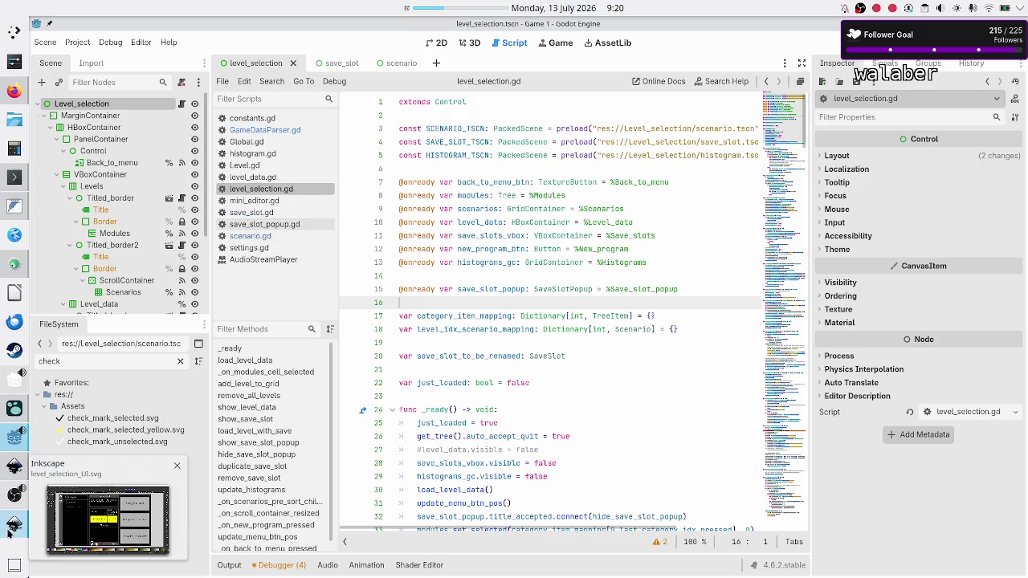
click(9, 530)
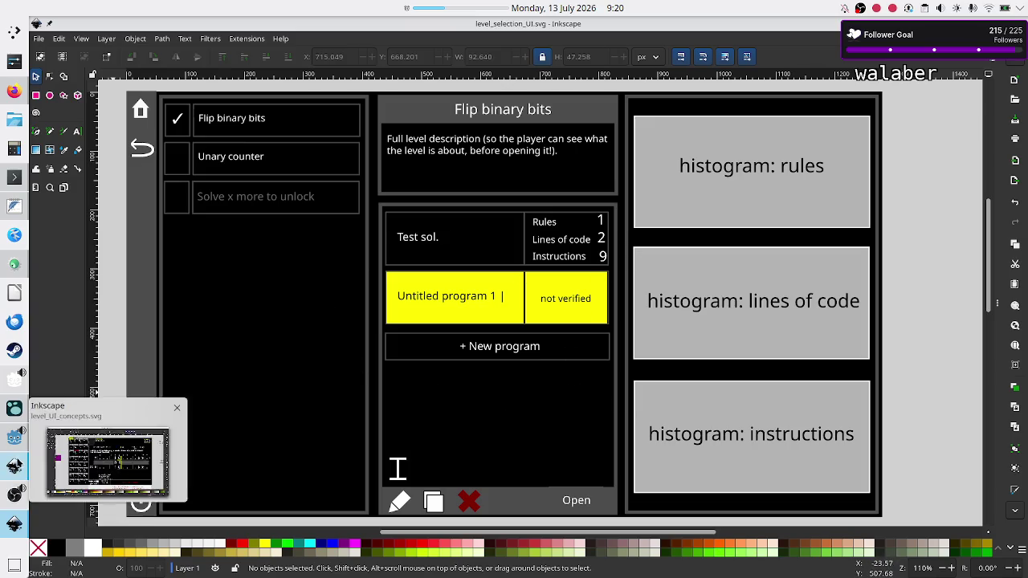
click(15, 455)
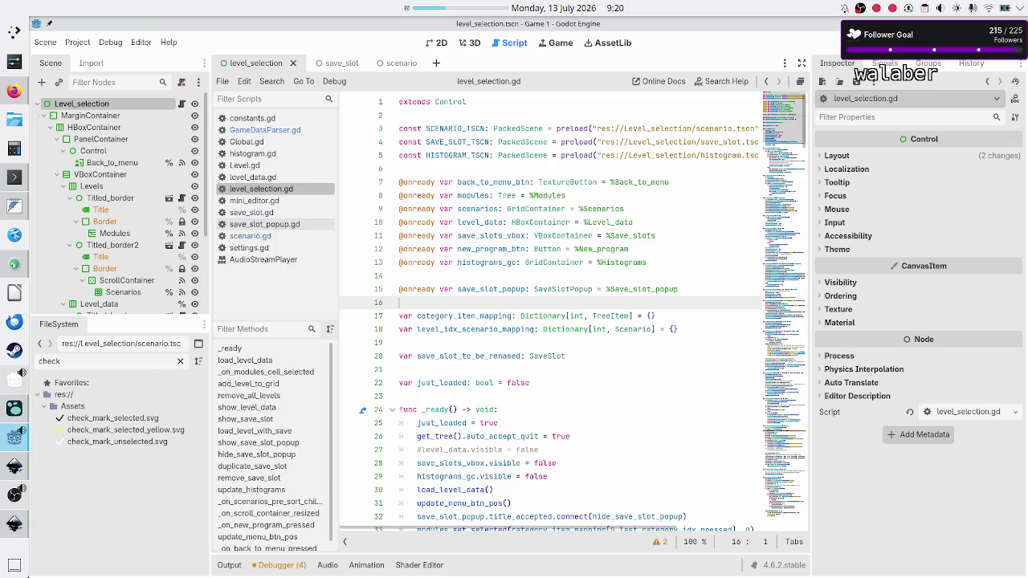
click(838, 38)
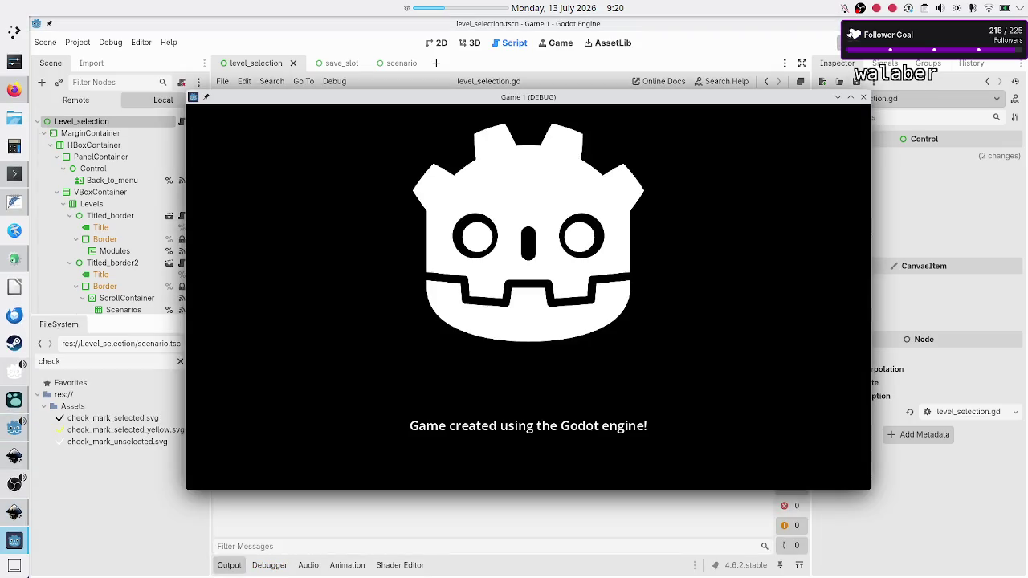
Pick the Navigation scenario in the running game and compare it with the Inkscape level-selection mockup
click(512, 349)
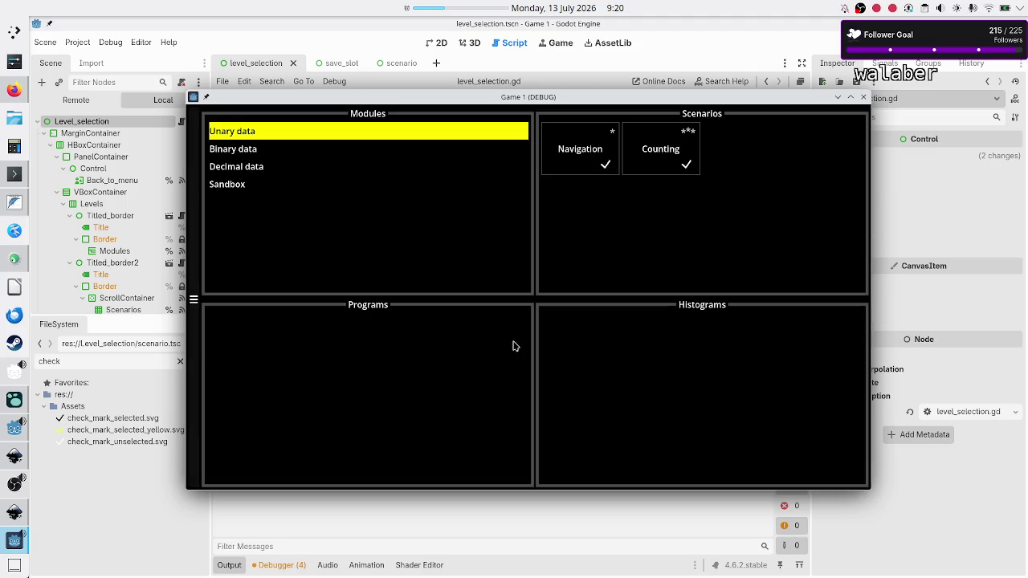
click(578, 165)
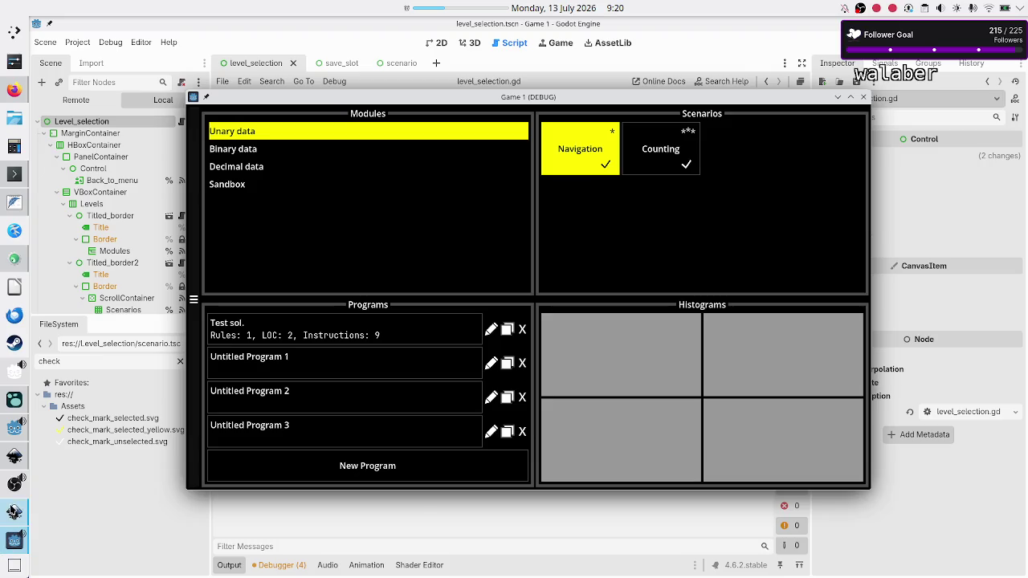
click(14, 512)
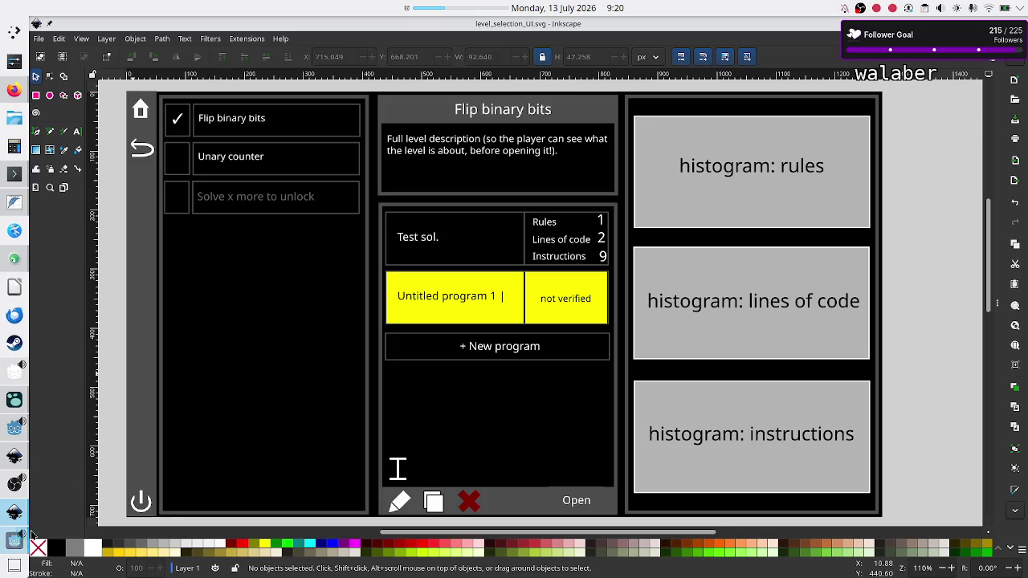
key(alt+Tab)
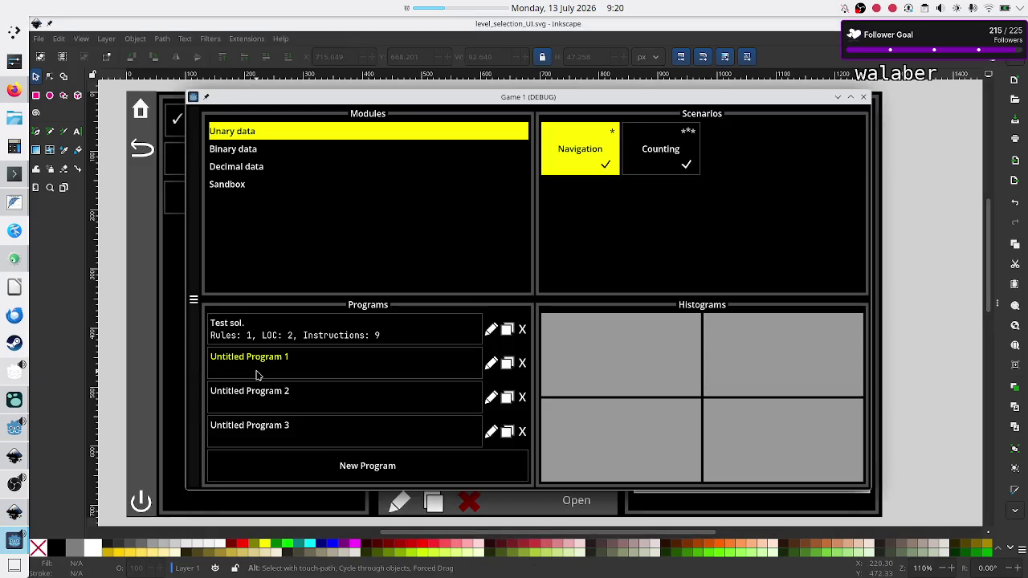
key(alt+Tab)
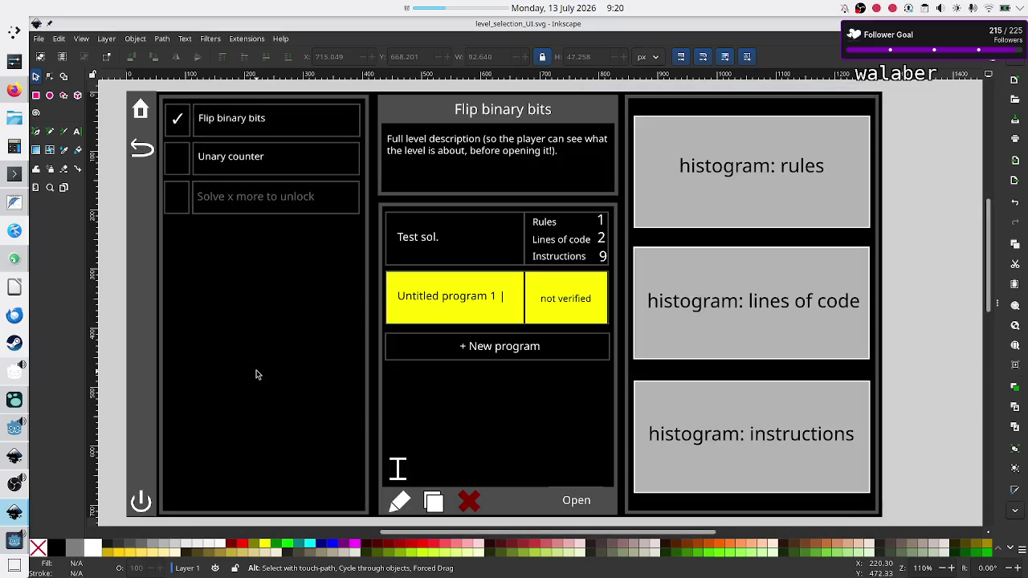
click(10, 549)
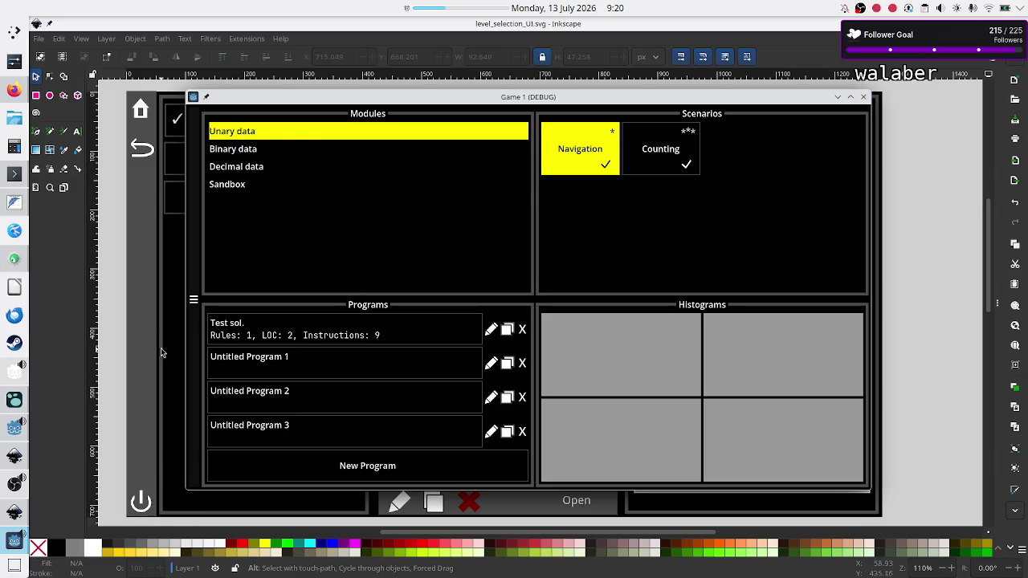
Drag the game's Master volume fully left in Settings, then return to level selection via Play
click(193, 302)
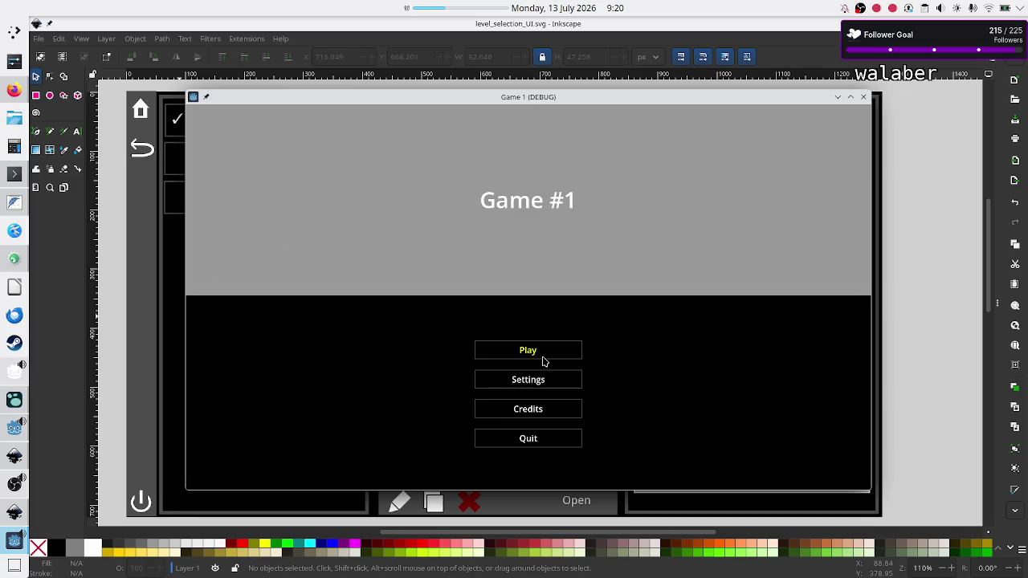
click(529, 381)
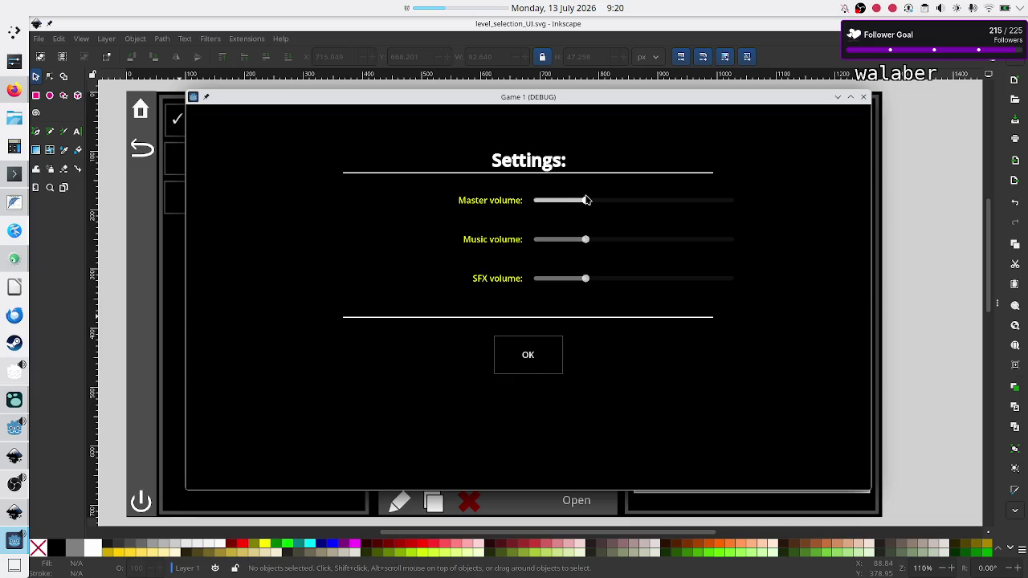
drag(553, 202, 487, 213)
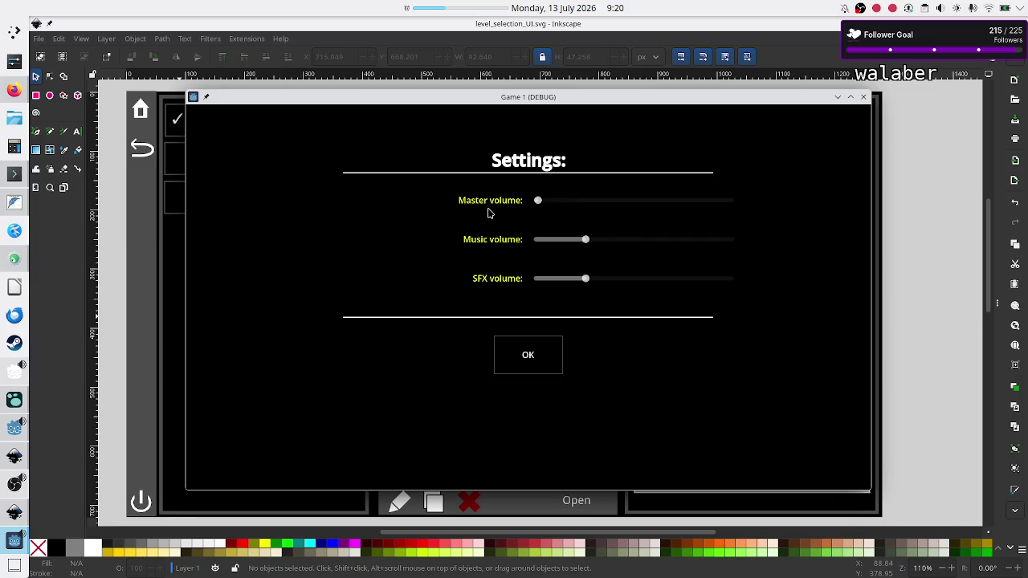
click(536, 360)
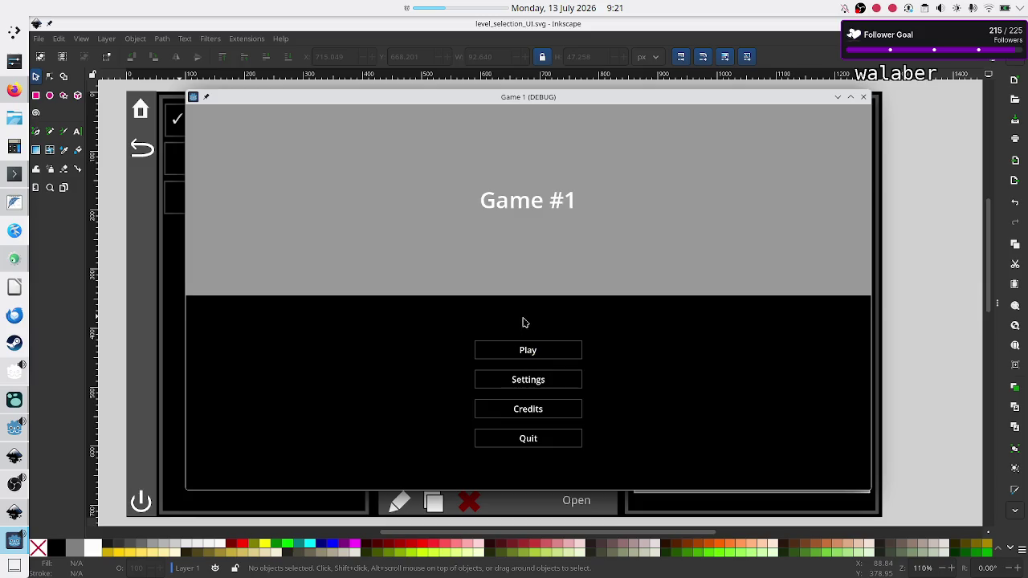
click(531, 347)
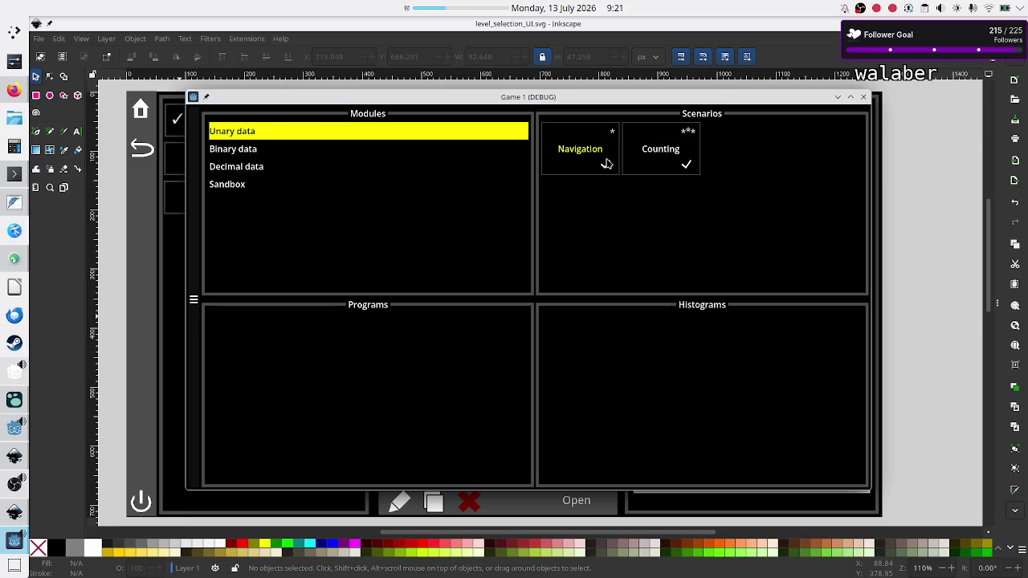
Select the Navigation scenario card, then return to level_selection.gd in the script editor
click(597, 160)
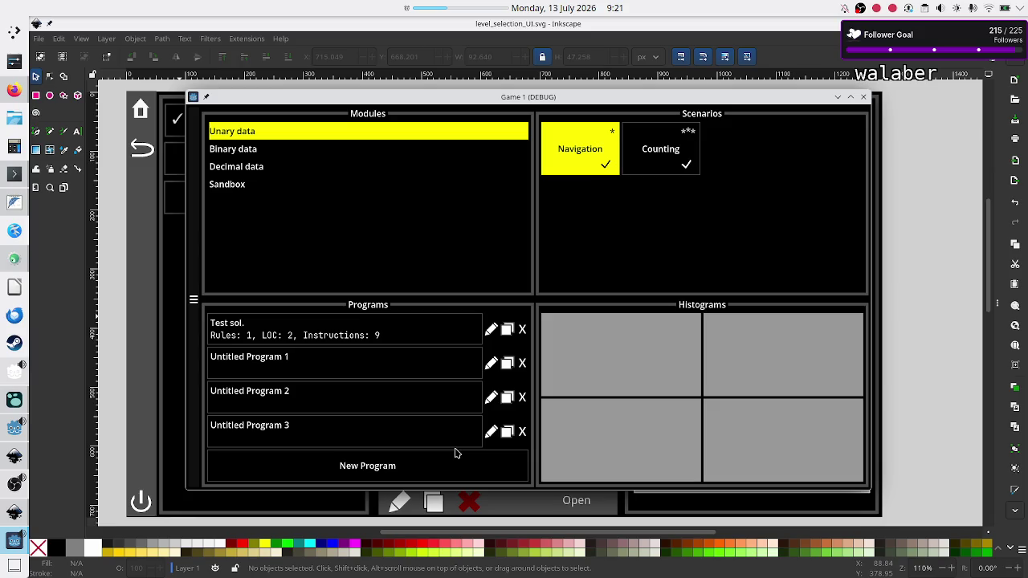
click(15, 427)
scroll(517, 275, down, 4)
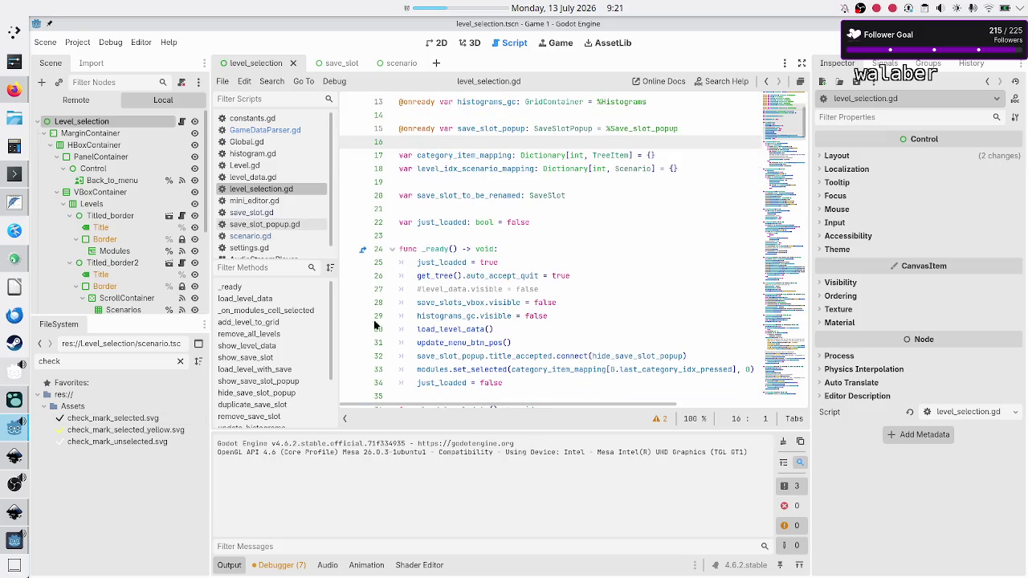
Jump to remove_save_slot in level_selection.gd and select its body
scroll(282, 333, down, 1)
scroll(282, 334, down, 2)
click(278, 350)
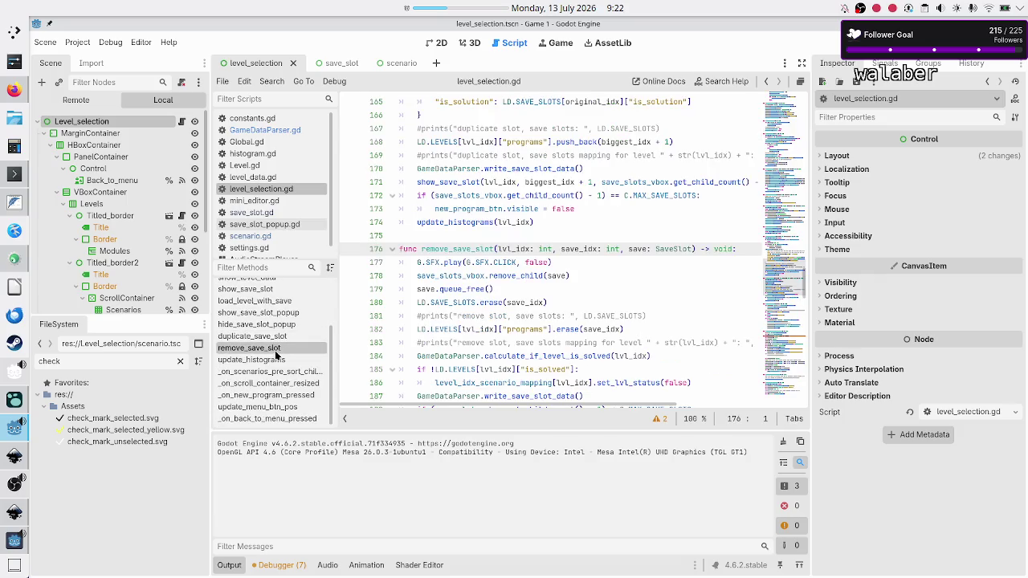
scroll(552, 286, down, 3)
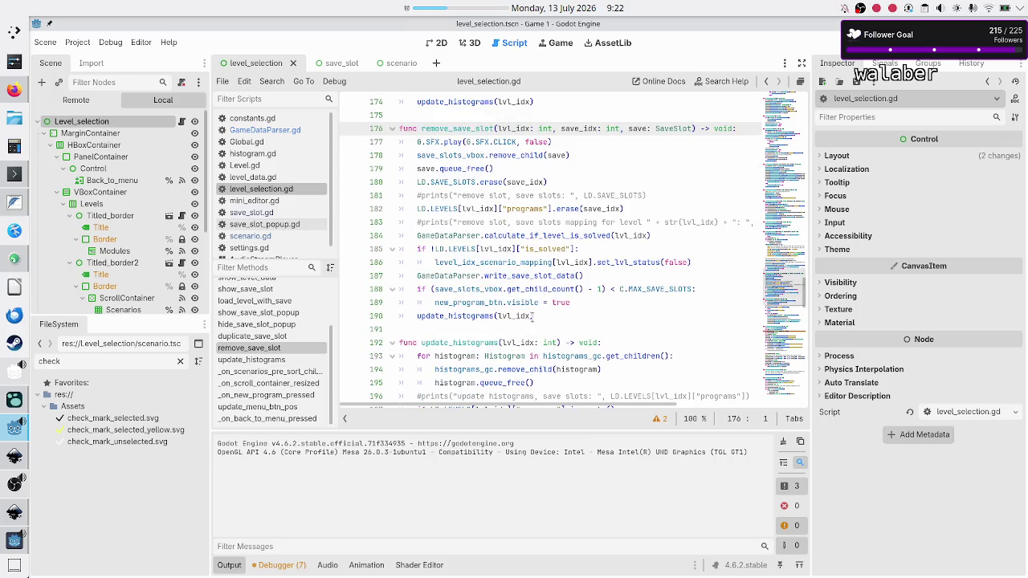
mouse_move(533, 316)
mouse_down()
mouse_move(452, 275)
mouse_move(397, 137)
mouse_up()
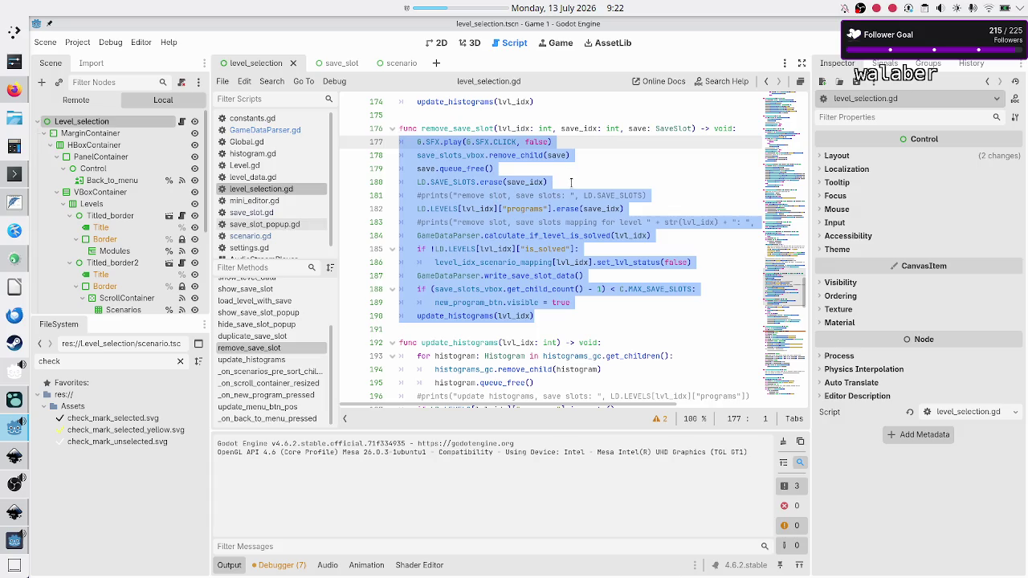
Inspect lines 178–180 and select the LD.SAVE_SLOTS.erase(save_idx) line before opening the notes
click(516, 167)
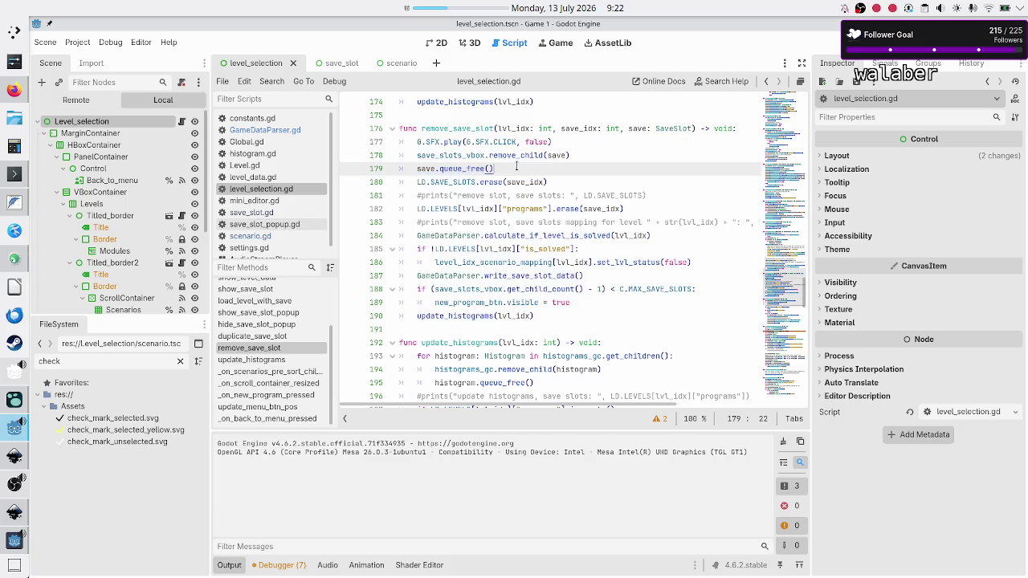
click(577, 155)
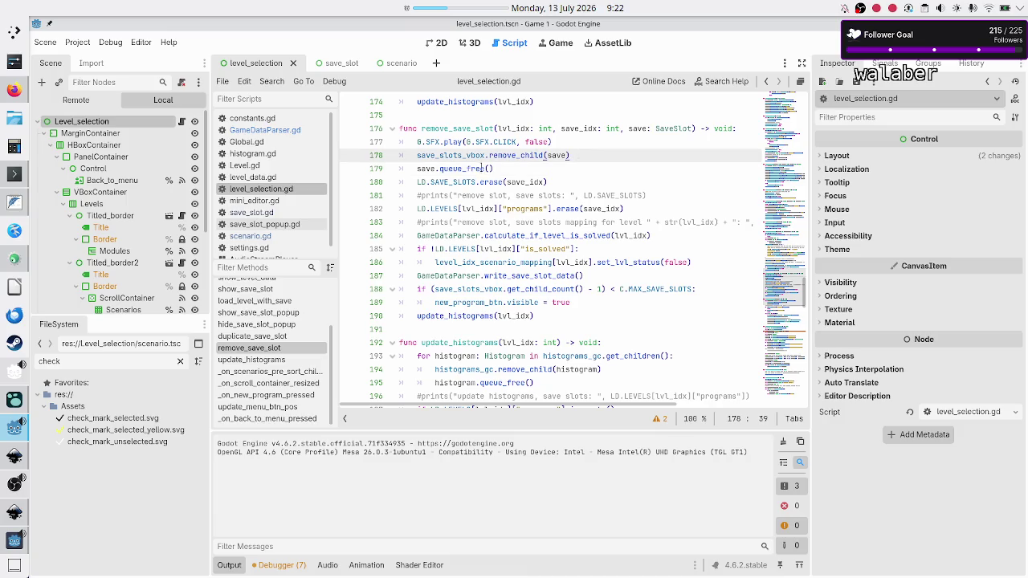
click(426, 155)
click(564, 178)
drag(564, 178, 416, 182)
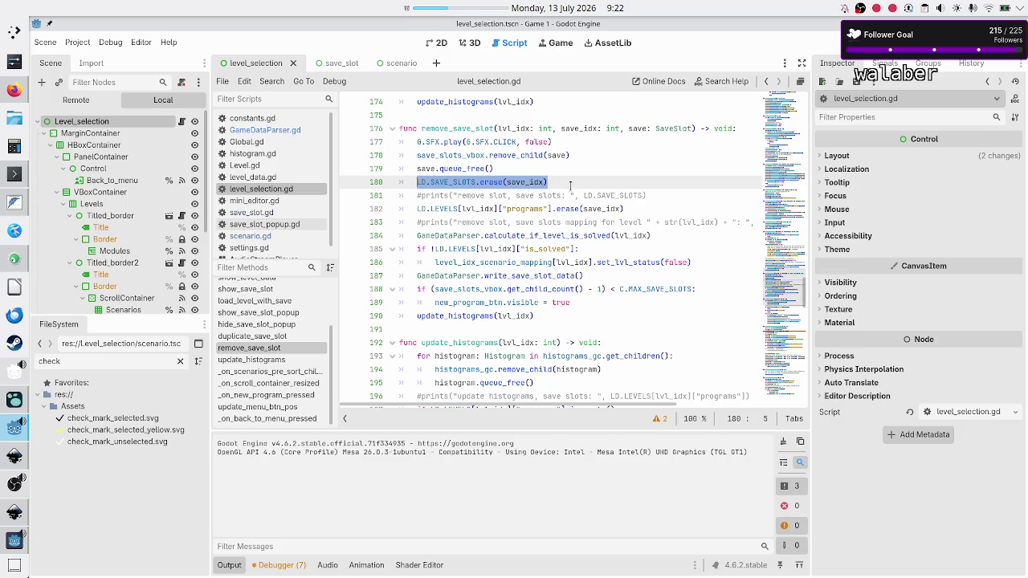
click(15, 201)
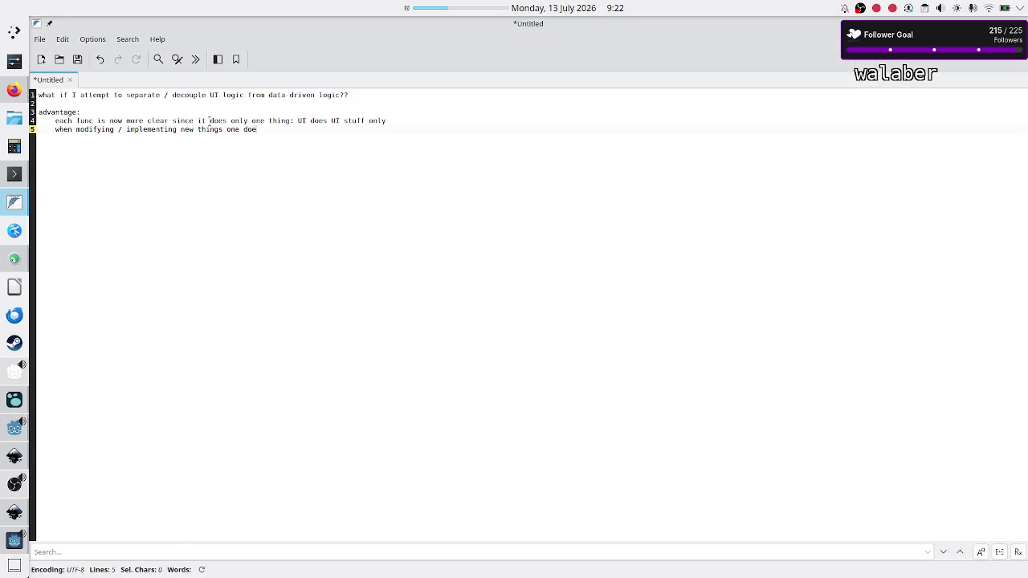
Finish line 5 as 'the UI … doesn't have to think about data-logic as well'
key(BackSpace)
key(BackSpace)
key(BackSpace)
key(BackSpace)
key(BackSpace)
key(BackSpace)
key(BackSpace)
key(BackSpace)
key(BackSpace)
key(BackSpace)
text(the UI, one)
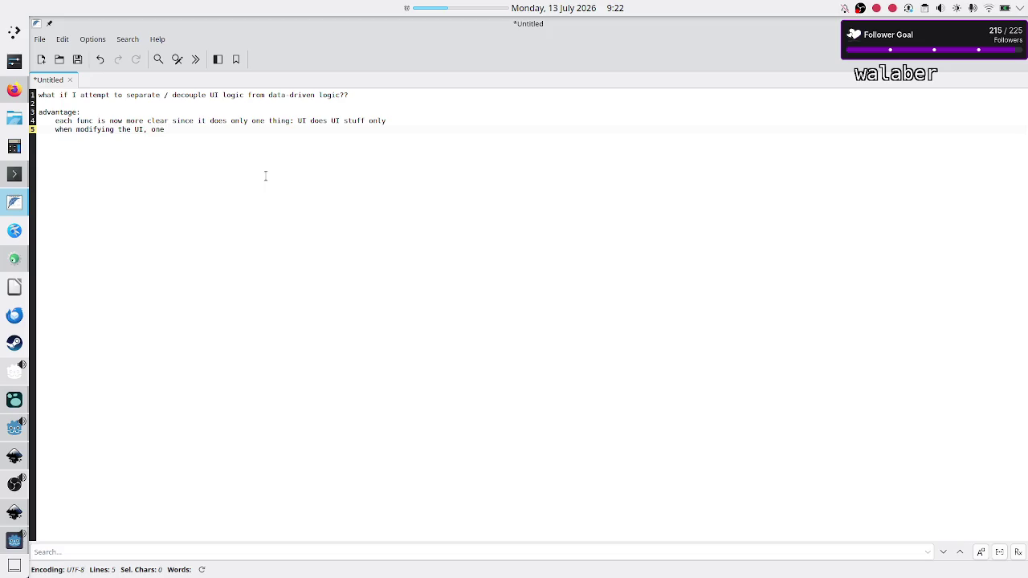
text(doesn't have to think a)
text(bout data-)
text(logic as)
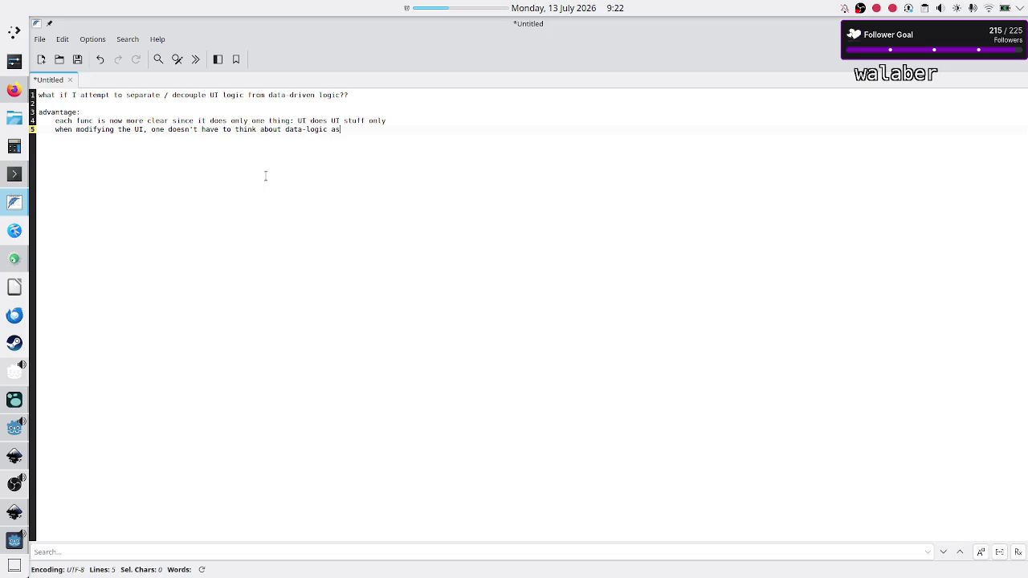
text( well)
key(Return)
Add a 'disadvantage:' section listing 'more gd files, more code, more signals'
key(Return)
text(disadvantage:)
key(Return)
text(ore )
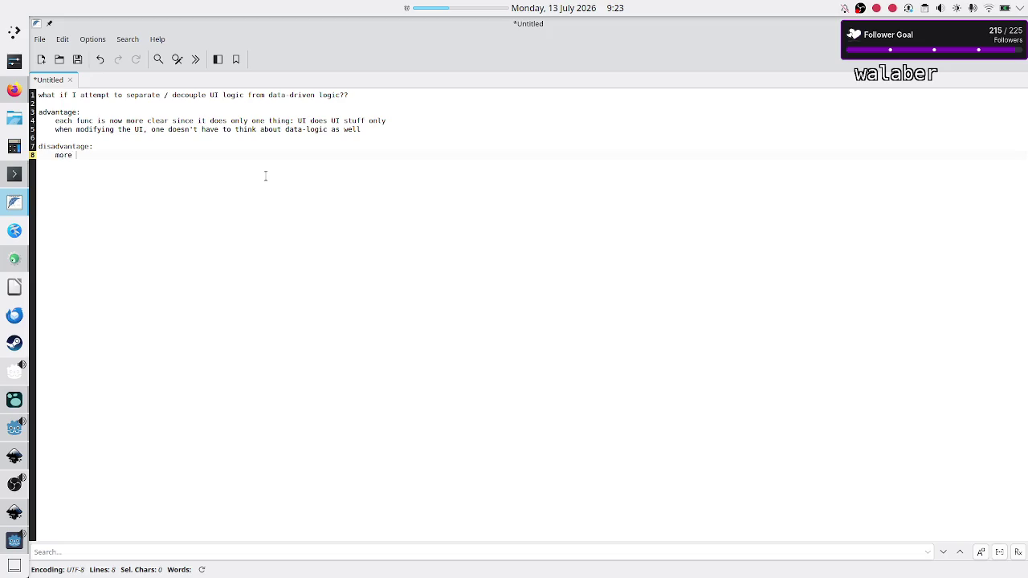
text(gd files, more code, more )
text(signals)
key(Return)
text(makes the code more)
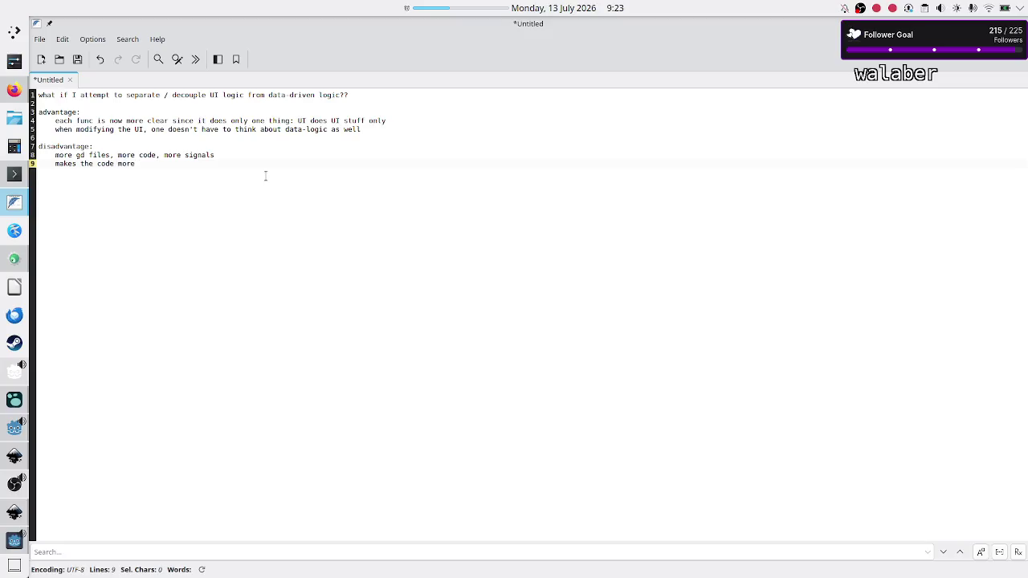
key(BackSpace)
key(BackSpace)
key(BackSpace)
key(BackSpace)
key(BackSpace)
key(BackSpace)
key(BackSpace)
key(BackSpace)
key(BackSpace)
Review the disadvantages line, then add 'more complex, but easier to modify?' beneath it
key(Up)
key(Down)
key(Up)
key(Down)
key(Up)
key(shift+Down)
key(shift+Home)
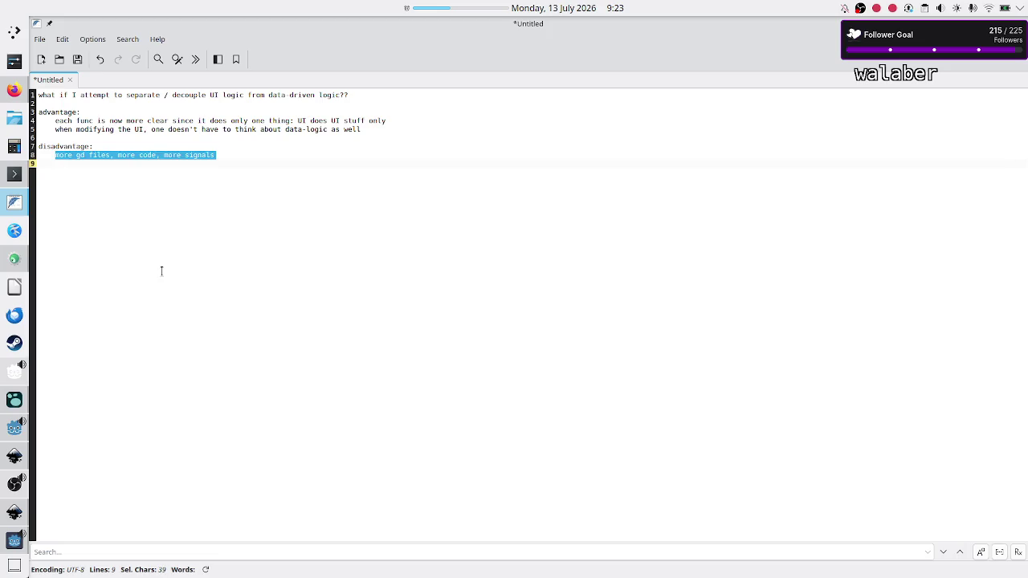
key(shift+Left)
click(121, 215)
drag(117, 154, 151, 153)
click(139, 172)
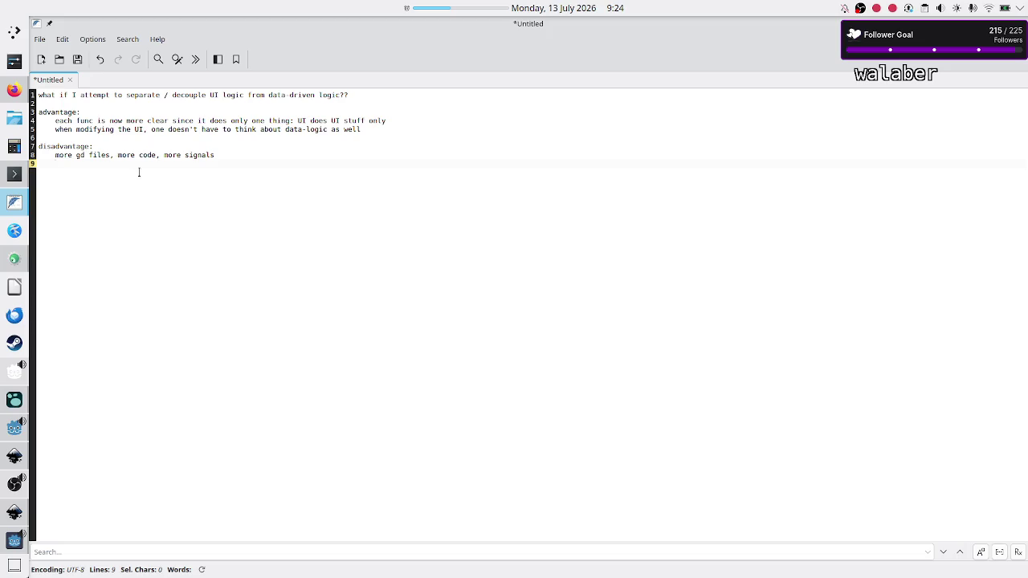
text(more complex, but easier )
text(to )
text(modi)
text(fy?)
Highlight 'complex' on line 9 and 'code' on line 8 to compare the disadvantages
double_click(98, 164)
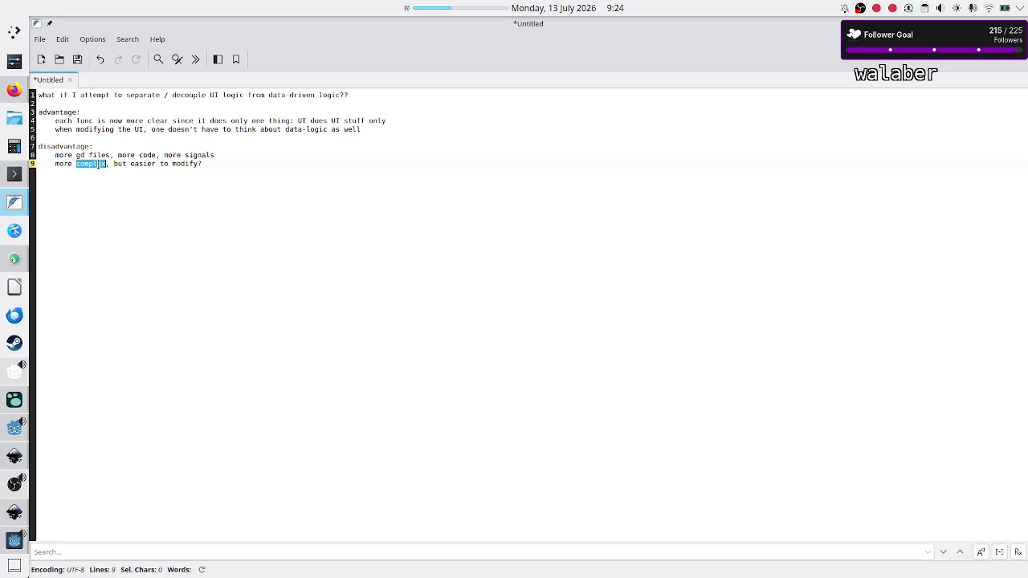
drag(99, 156, 150, 157)
click(150, 156)
double_click(149, 154)
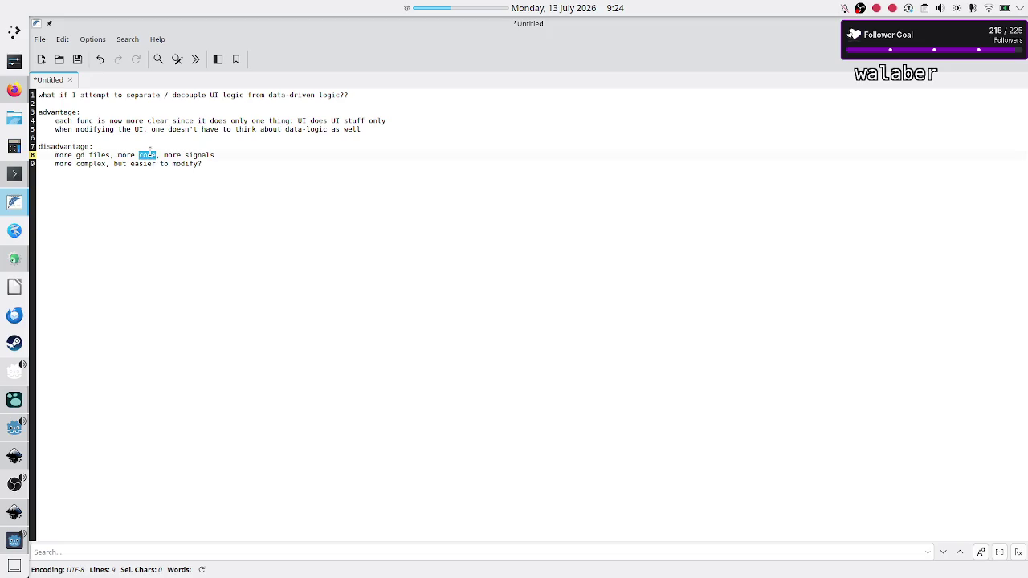
double_click(96, 164)
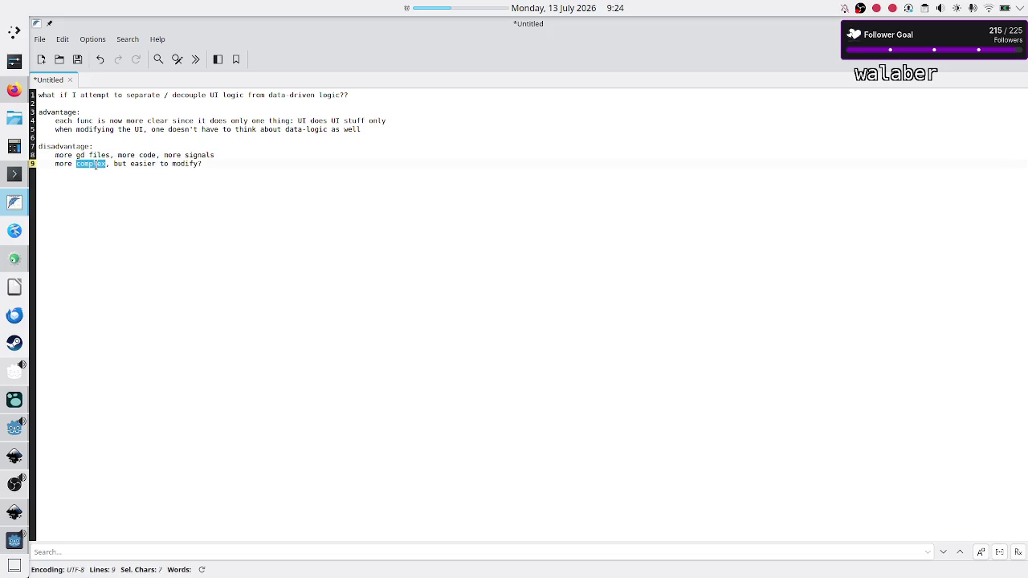
double_click(149, 155)
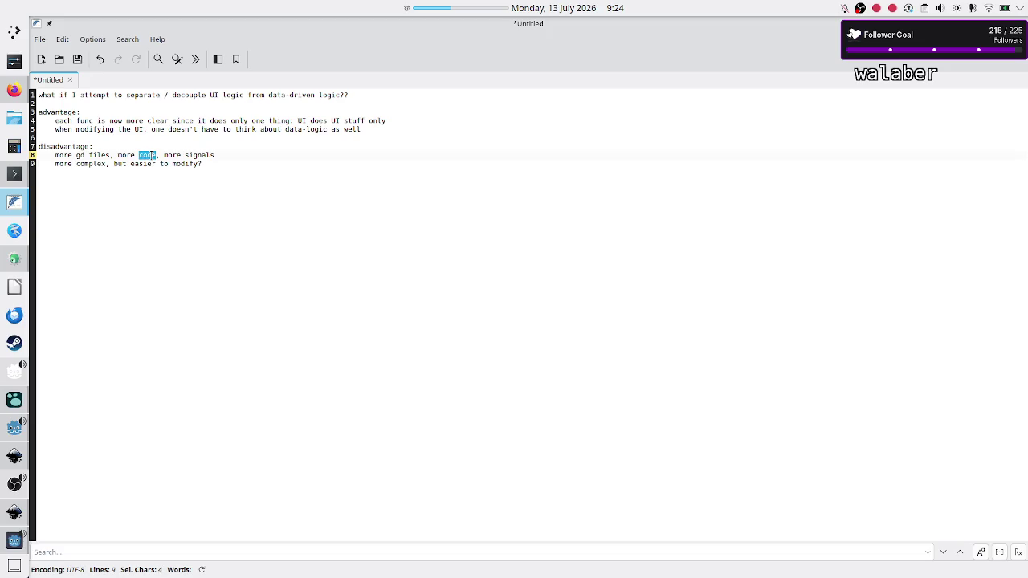
drag(114, 154, 157, 154)
click(157, 154)
Highlight 'more code' and 'more signals', then reselect the remove_save_slot body in Godot
drag(156, 154, 116, 155)
drag(215, 154, 165, 155)
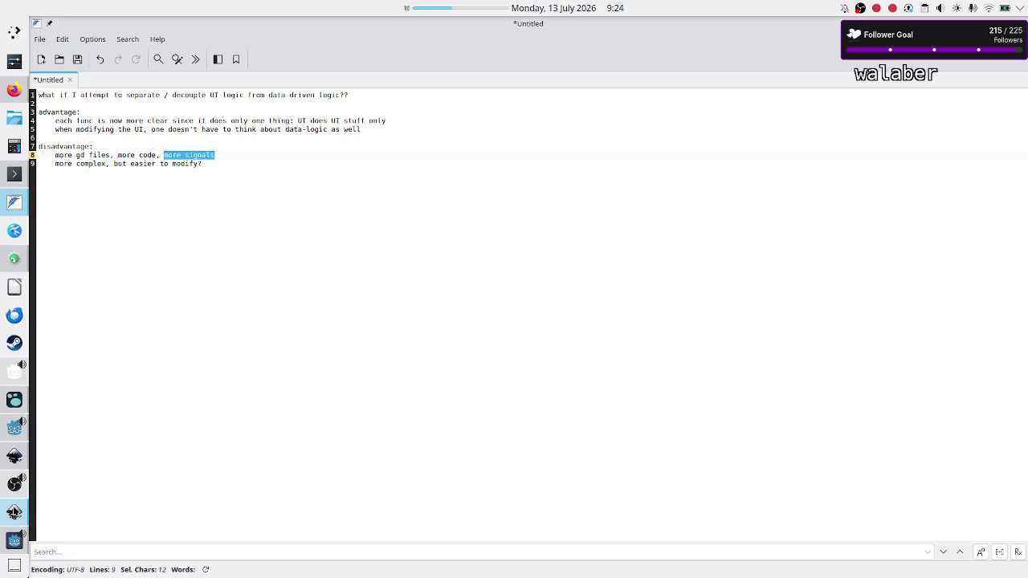
click(14, 427)
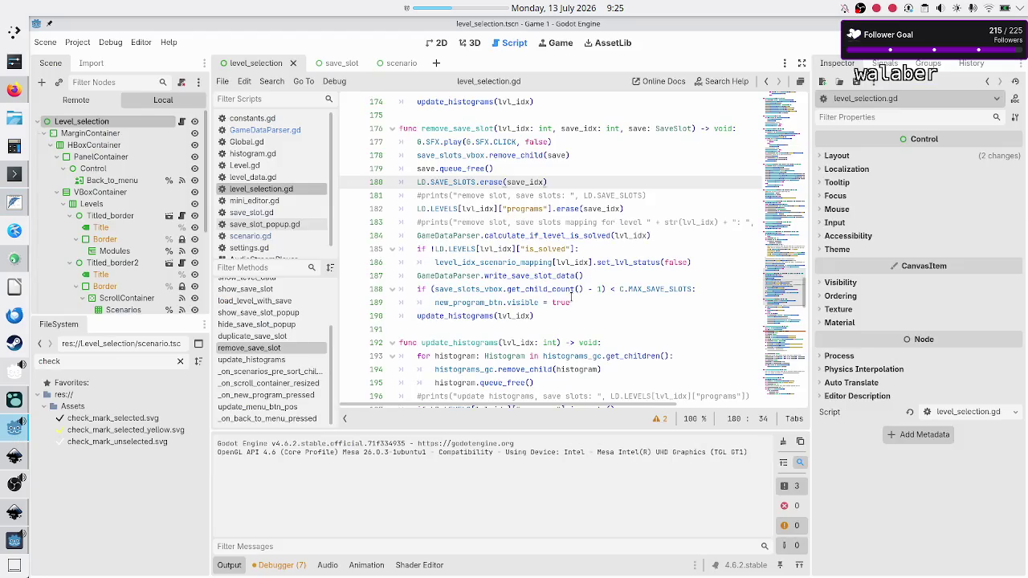
mouse_move(548, 317)
mouse_down()
mouse_move(414, 248)
mouse_move(395, 147)
mouse_up()
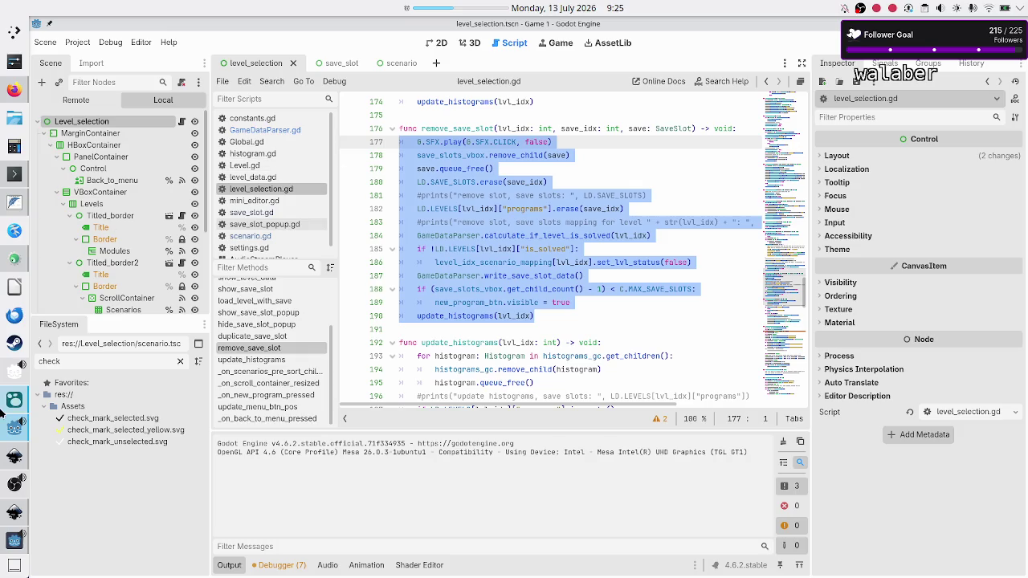
Insert a line 'UI code ---> data code' below the title question in the notes
click(14, 202)
click(361, 270)
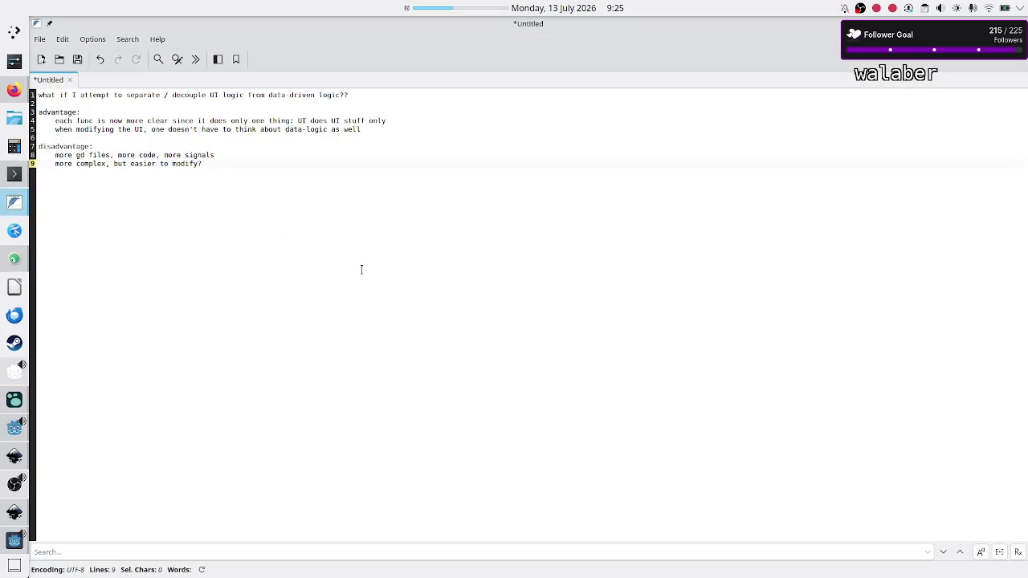
key(Up)
key(Up)
key(Up)
key(Up)
key(Up)
key(Up)
key(Up)
key(Return)
key(Return)
key(Return)
key(Up)
key(Up)
text(UI code)
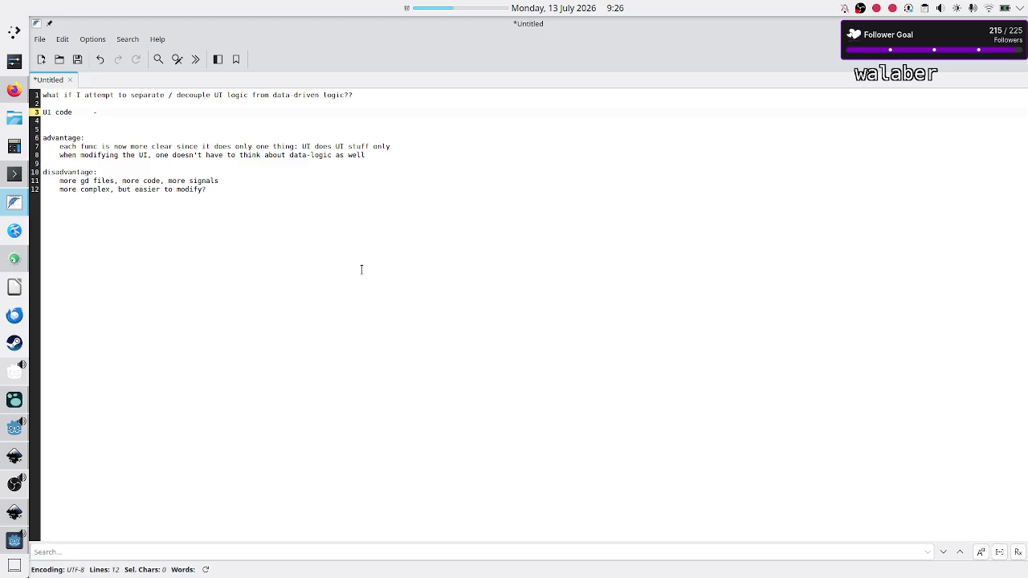
text(data)
text( code)
text(>)
Add the next line 'UI func. ---> update' beneath it
key(shift+Right)
key(shift+Right)
key(ctrl+shift+Right)
key(Right)
key(shift+Left)
key(shift+Left)
key(shift+Left)
key(shift+Left)
key(shift+Left)
key(shift+Left)
key(Right)
key(Down)
text(UI)
text(nc)
text(>)
text(pdate)
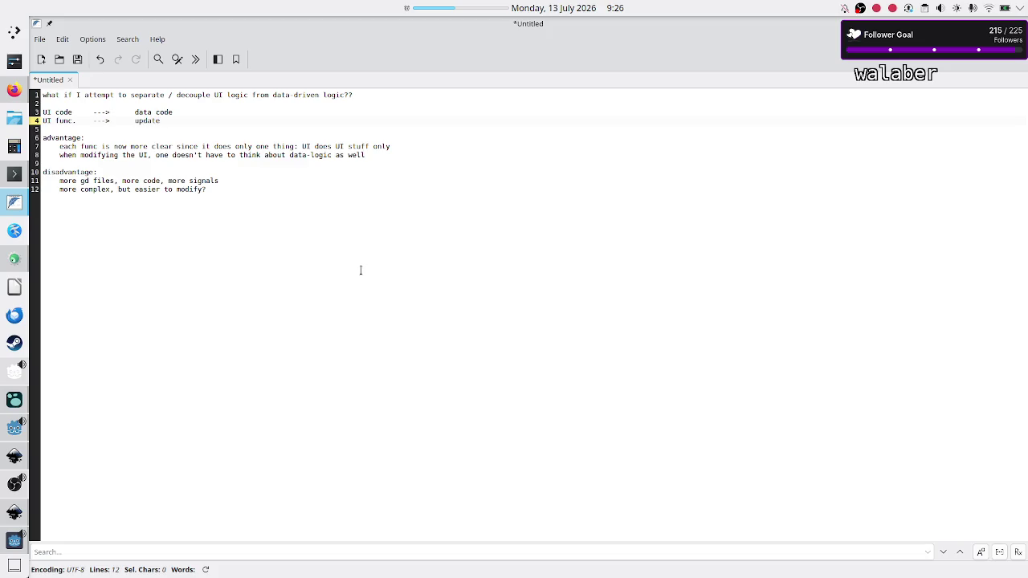
key(BackSpace)
key(BackSpace)
key(BackSpace)
key(BackSpace)
Extend line 4 with 'data ---> bool: ok, not ok (you have to send errors, which should be displayed in the UI)'
text(date data ---->)
text(bool: )
text(ok, not ok)
text((y)
text(ou have to send errors)
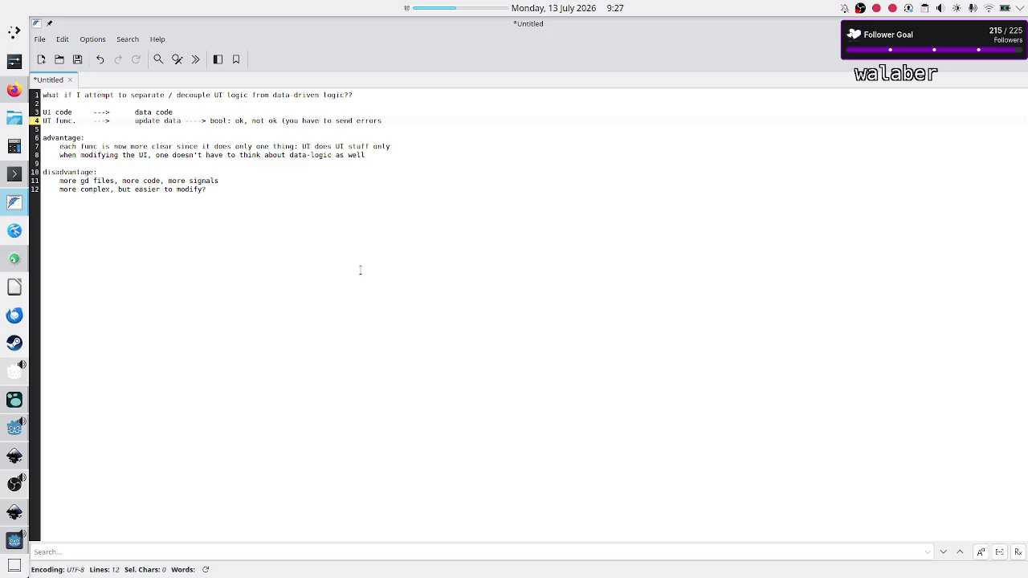
text(, which should be displayed in the UI))
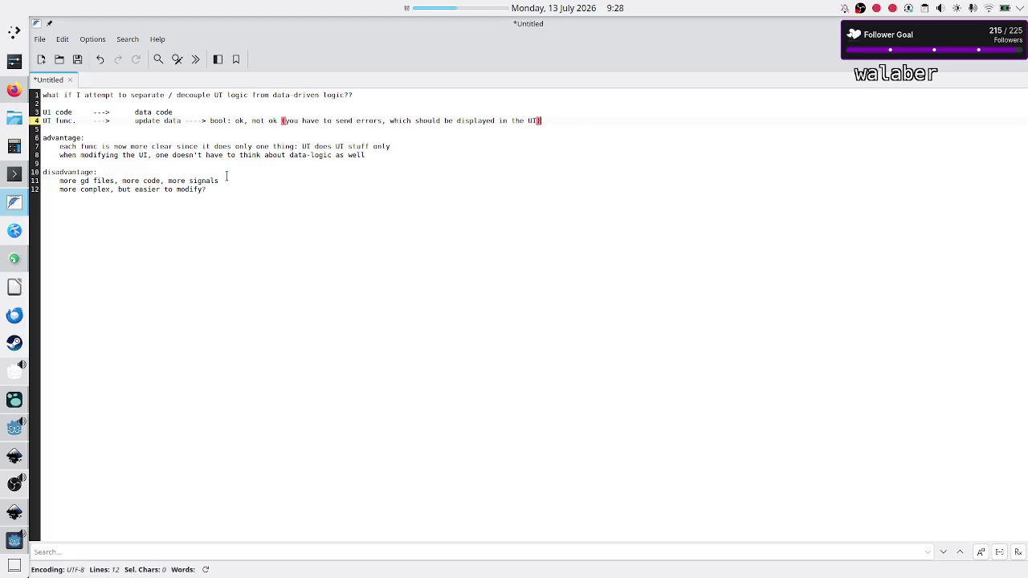
double_click(169, 121)
click(576, 114)
Add the line 'raise a signal(args) -> UI' below the update data line
key(Down)
key(End)
key(Return)
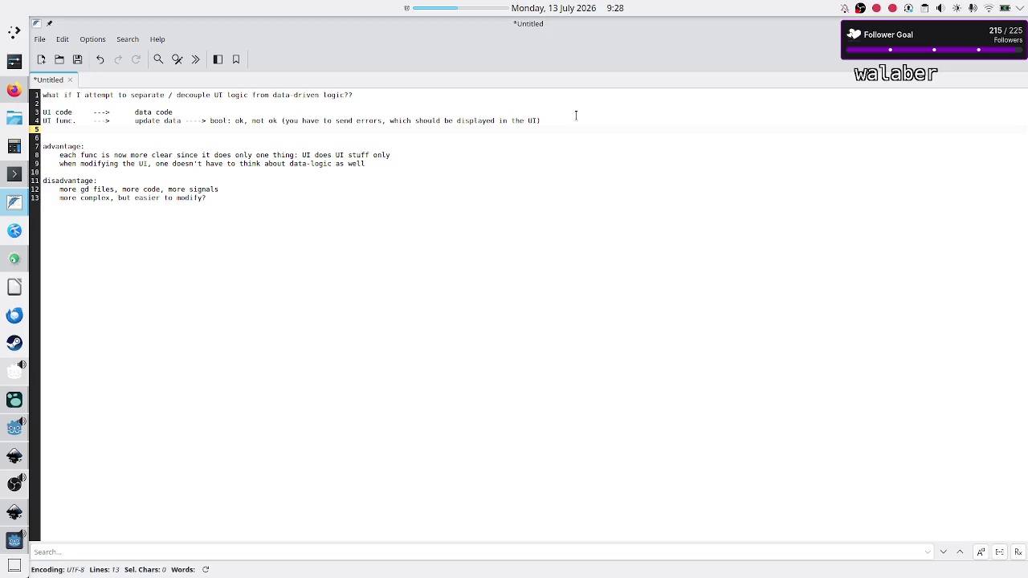
text(raise)
text( a signal -> )
text(UI)
drag(92, 112, 105, 112)
drag(121, 112, 114, 112)
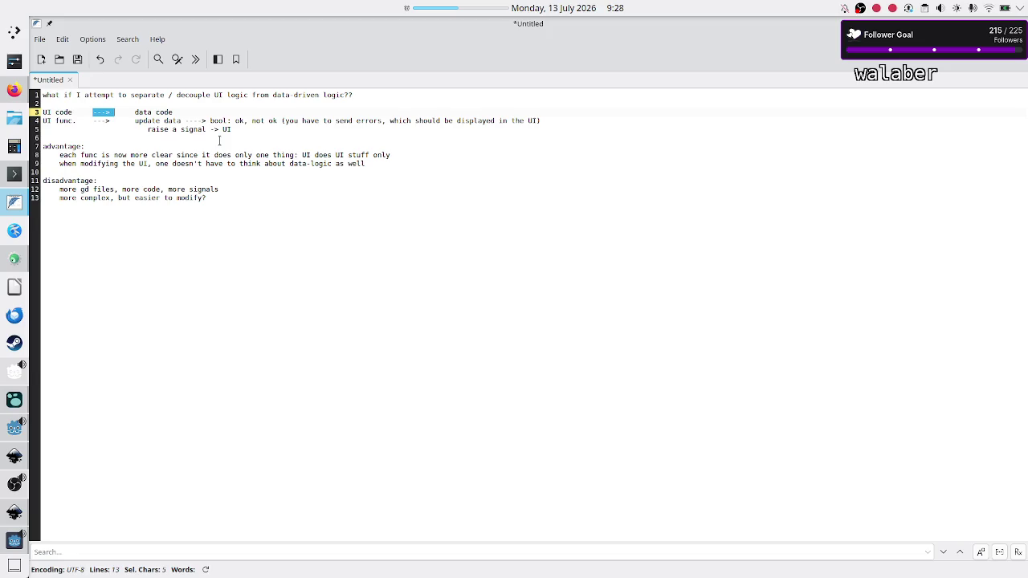
double_click(172, 121)
double_click(200, 130)
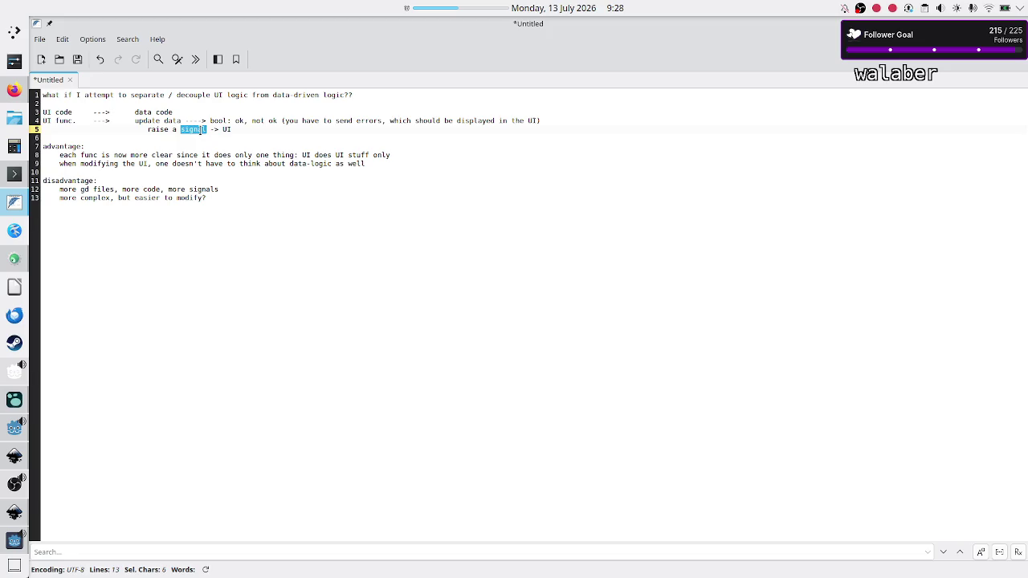
click(207, 129)
text((args)
Reread the UI func. and signal lines, then switch to the Godot editor
key(shift+Left)
key(shift+Left)
click(43, 121)
drag(42, 120, 76, 118)
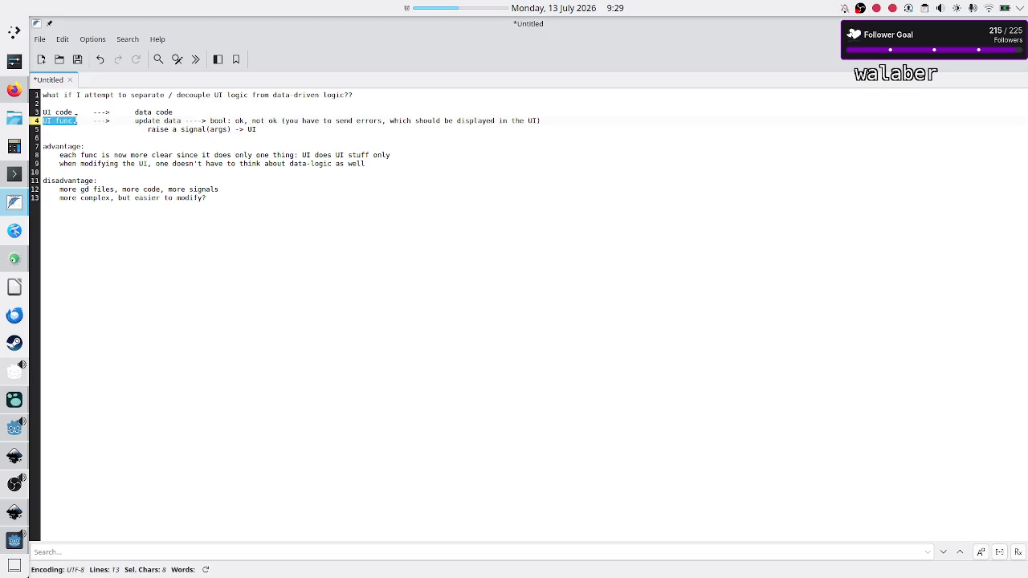
click(146, 121)
double_click(188, 130)
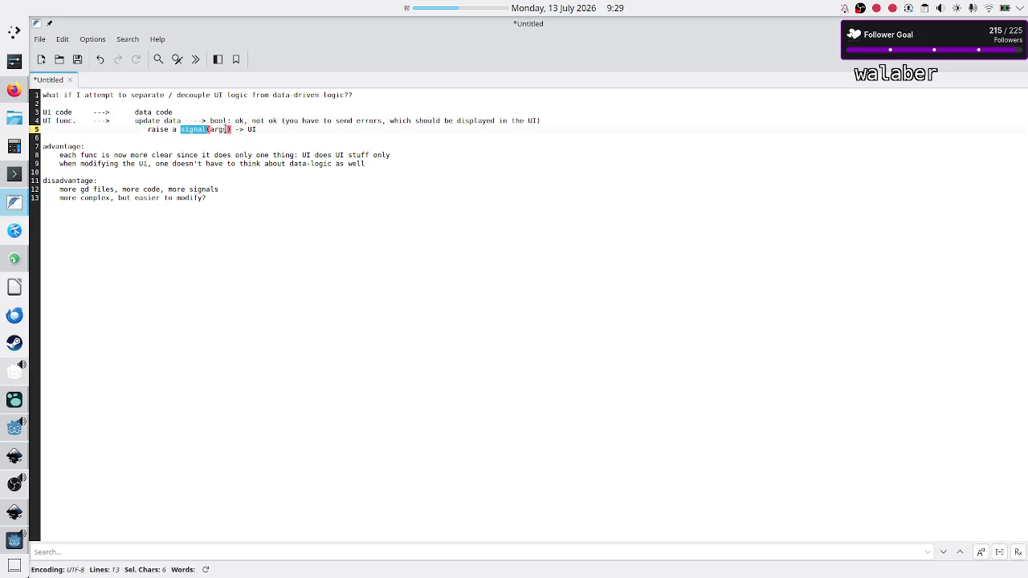
double_click(251, 129)
drag(43, 121, 77, 121)
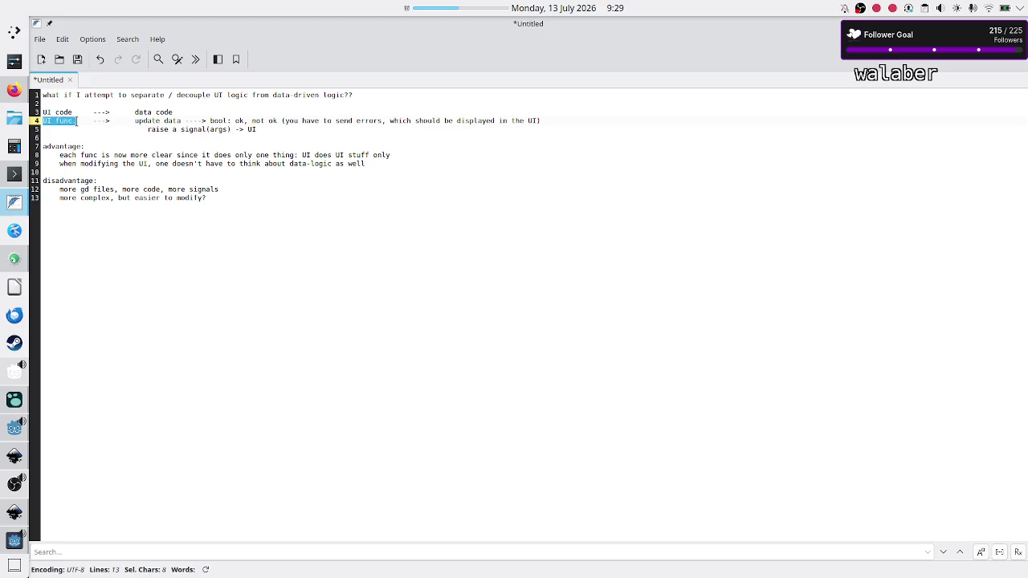
click(267, 130)
key(alt+Tab)
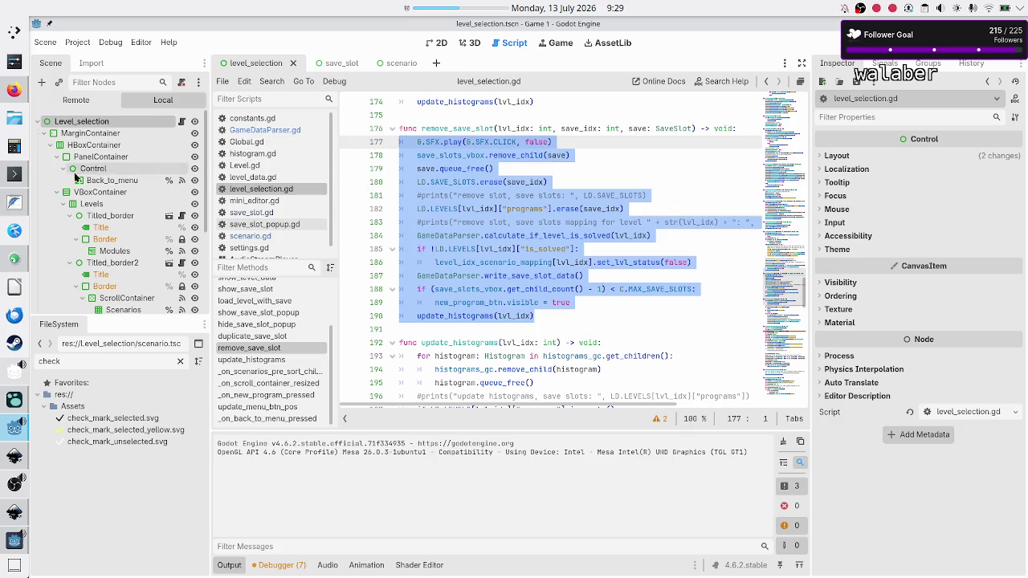
Go back from the remove_save_slot code to the FeatherPad decoupling notes
click(12, 204)
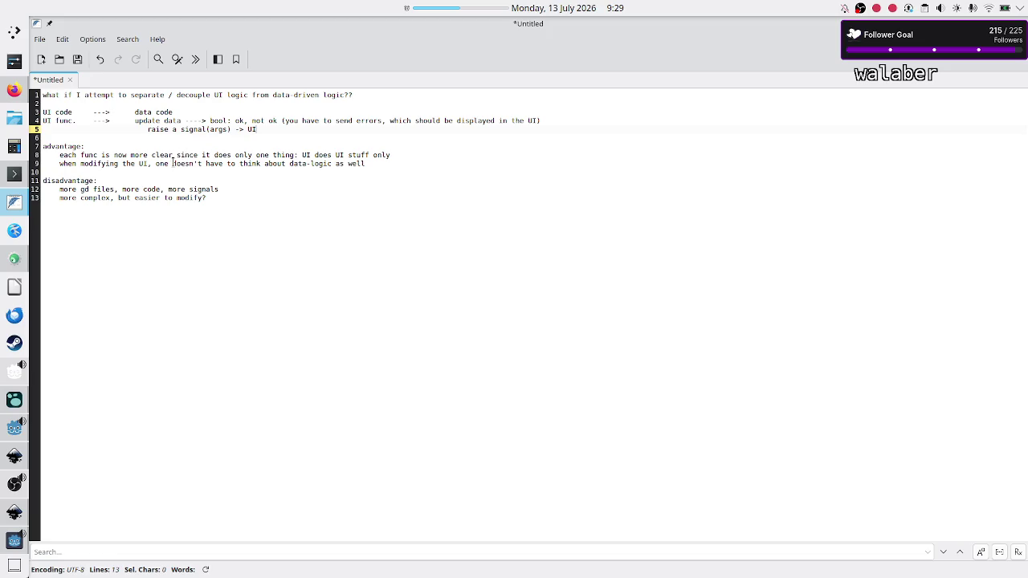
drag(135, 163, 237, 164)
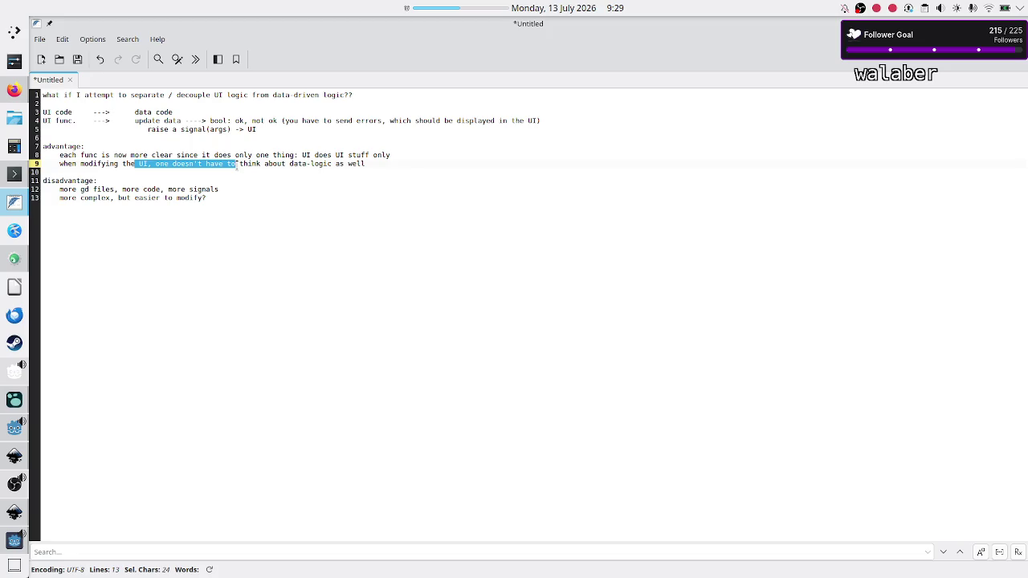
double_click(56, 121)
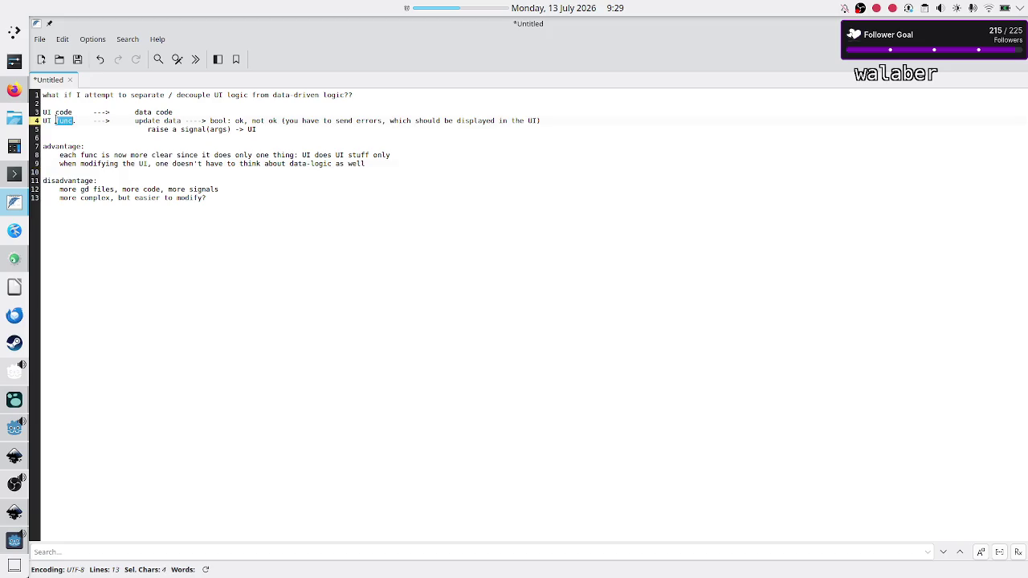
drag(270, 130, 248, 129)
drag(132, 120, 211, 129)
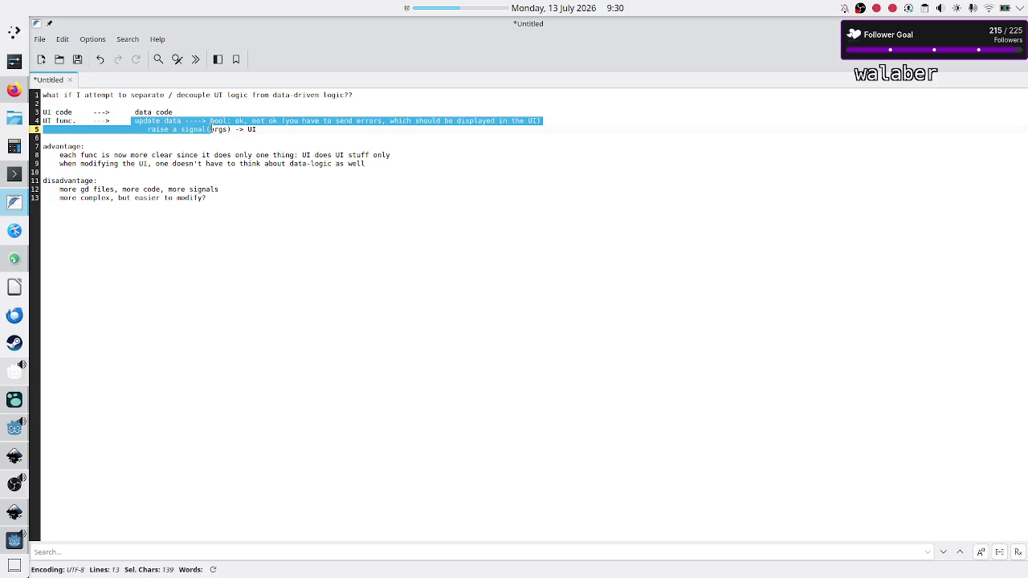
click(212, 129)
click(273, 135)
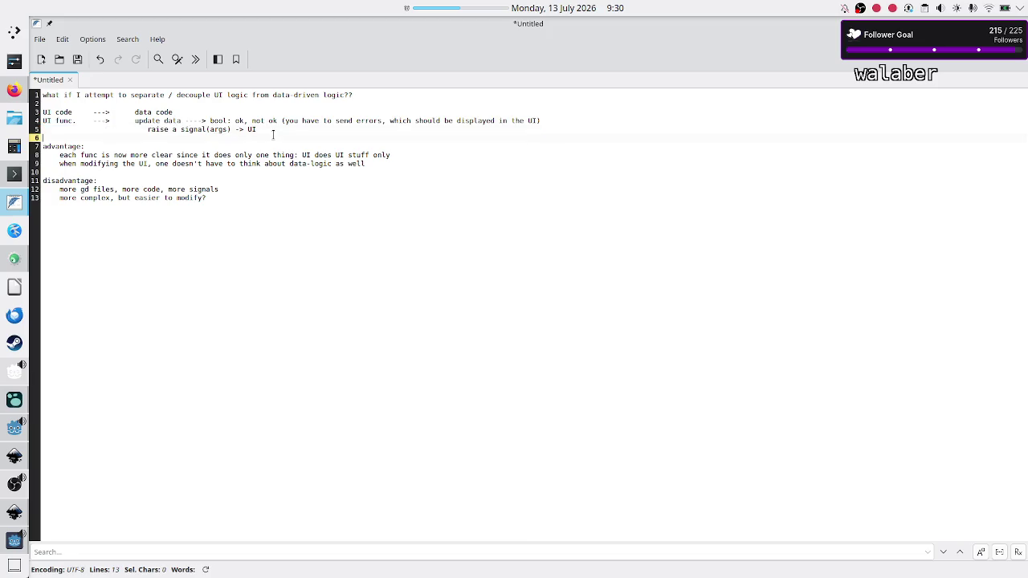
click(276, 131)
click(280, 139)
key(Up)
Start a new line after the advantages and discard a half-written reuse sentence
click(273, 137)
click(280, 130)
key(Down)
key(Down)
key(Down)
key(Down)
key(End)
key(Return)
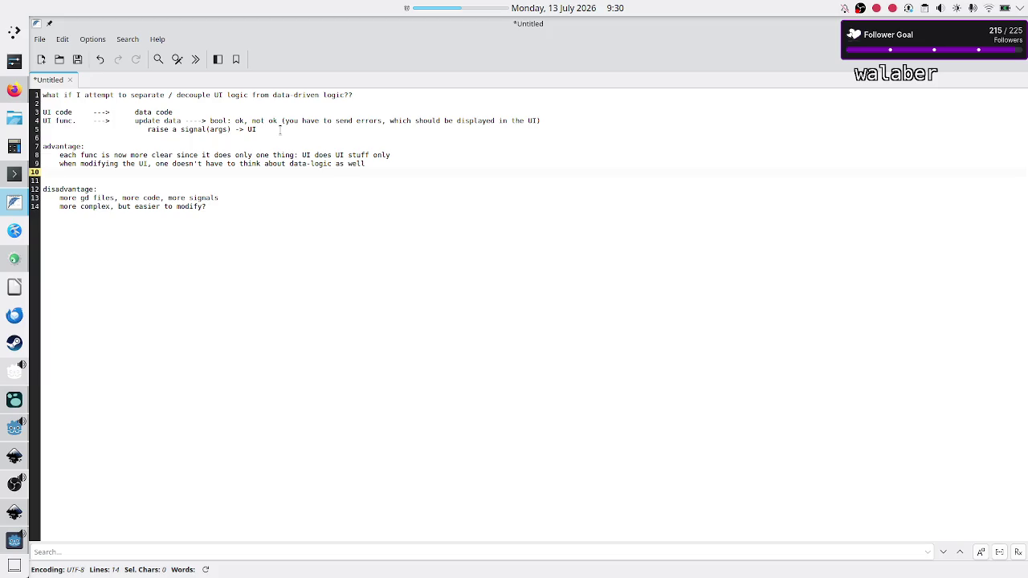
text(re)
key(BackSpace)
key(BackSpace)
text(ne can reut)
text(ili)
key(shift+Home)
key(ctrl+c)
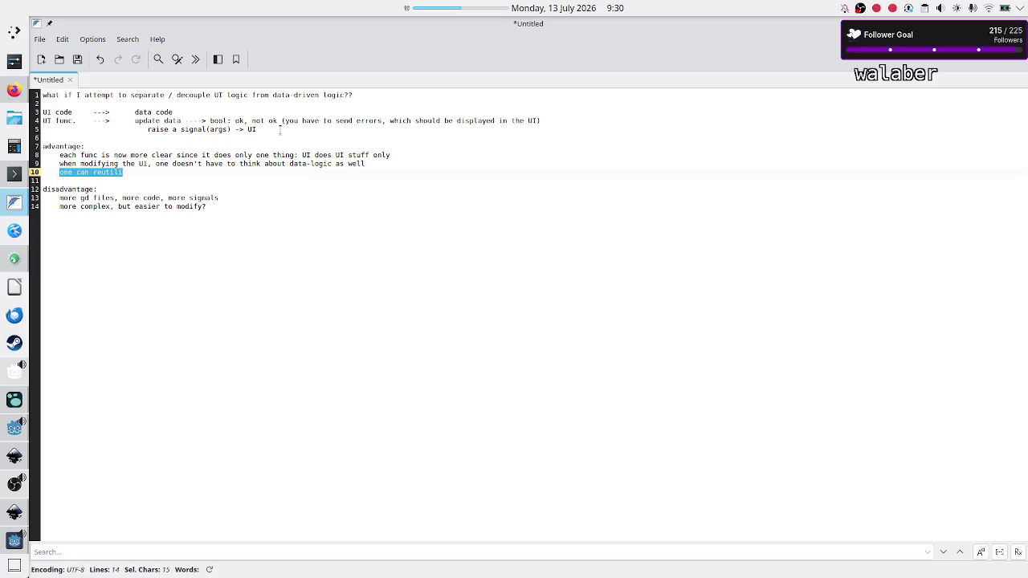
key(BackSpace)
key(BackSpace)
key(BackSpace)
Add the advantage of reusing data-logic in a different scene and just changing the UI
key(Up)
key(Up)
key(Return)
key(ctrl+v)
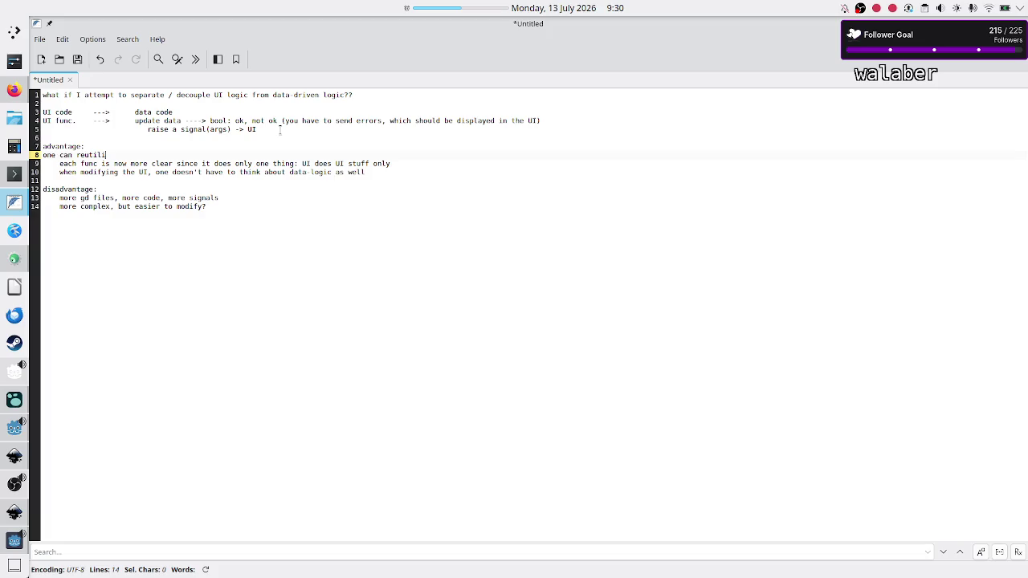
key(Delete)
key(Delete)
key(Delete)
text(I)
key(Down)
key(Up)
text(ze data-logic)
text( in a different scene a)
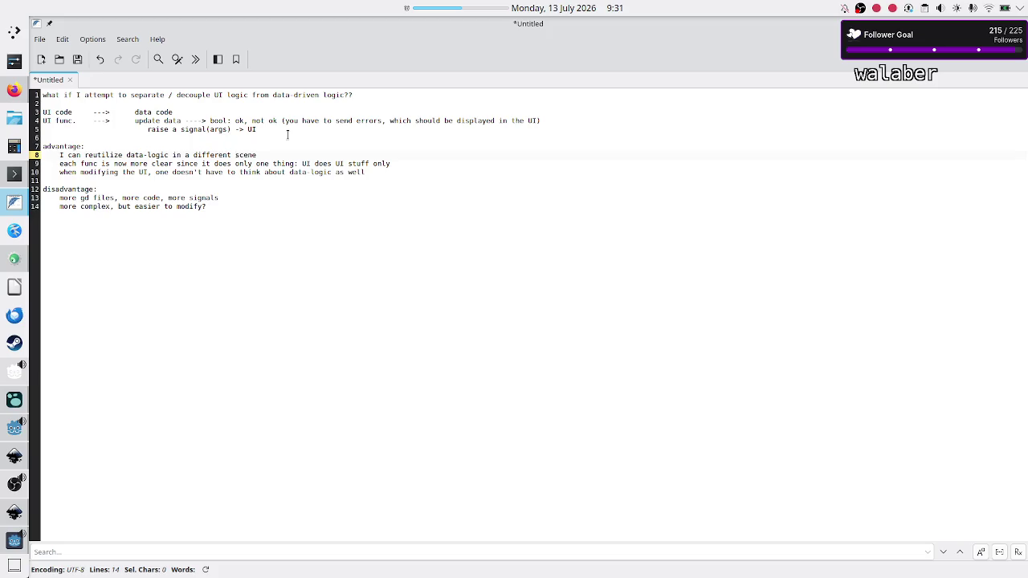
text(nd just)
text( change the UI)
List the variants: level UI vs sandbox UI vs level editor UI vs Steam workshop level UI
key(Return)
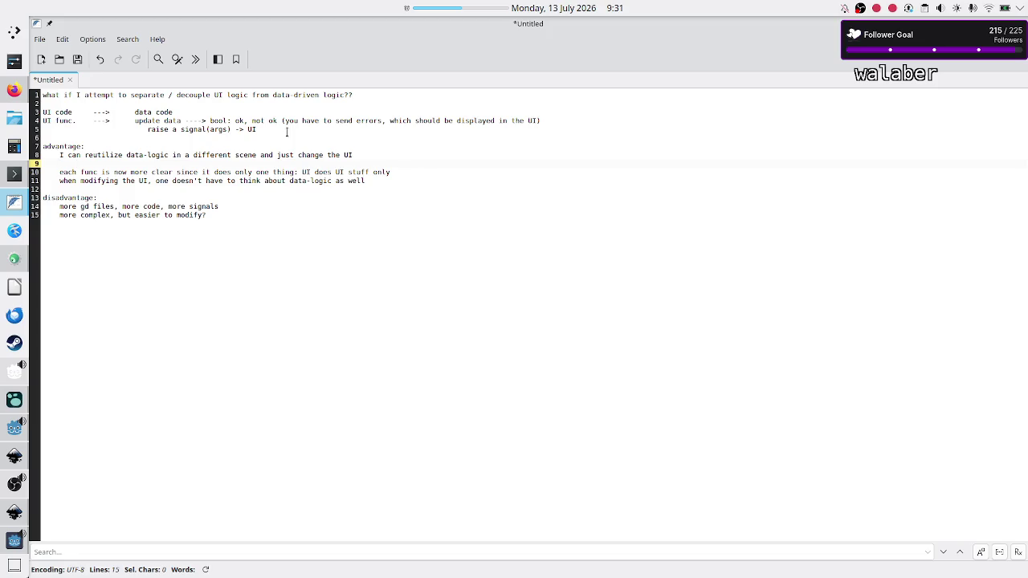
text(level UI)
text( vs sandbox UI vs l)
text(evel editor UI )
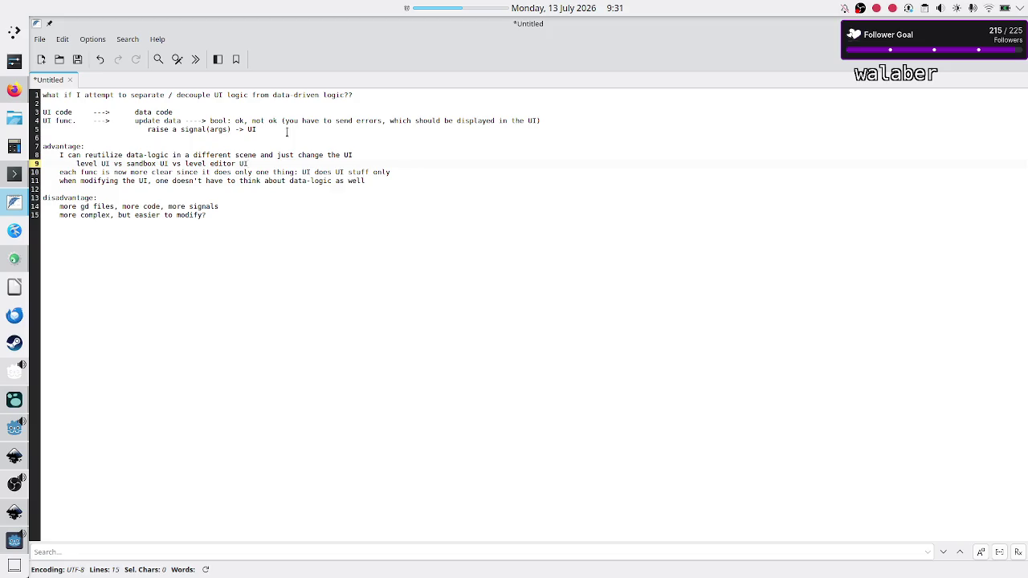
text(vs S)
text(team workshop level UI)
key(Return)
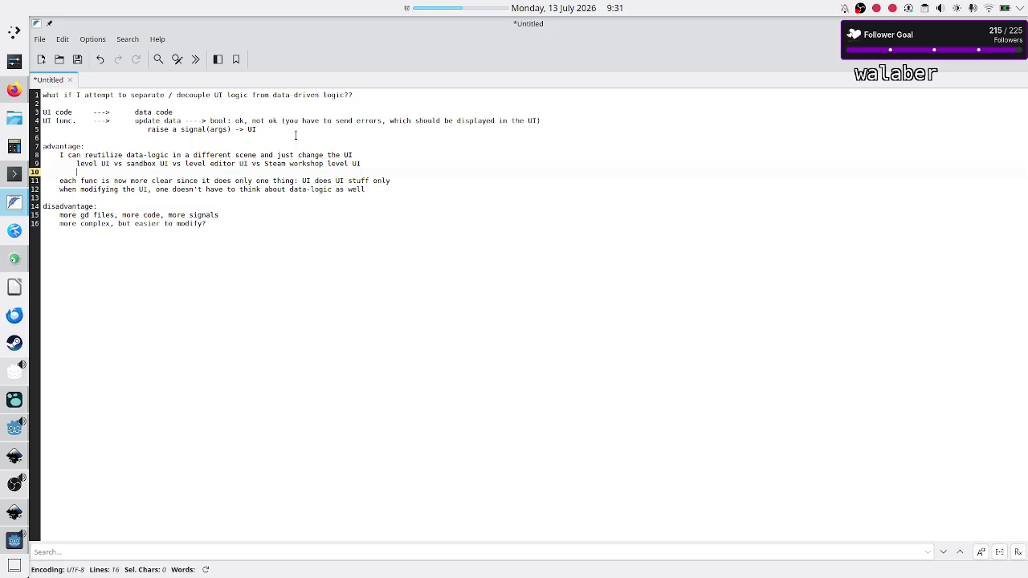
key(Up)
Add the indented point 'there are a lot of shared components'
key(Return)
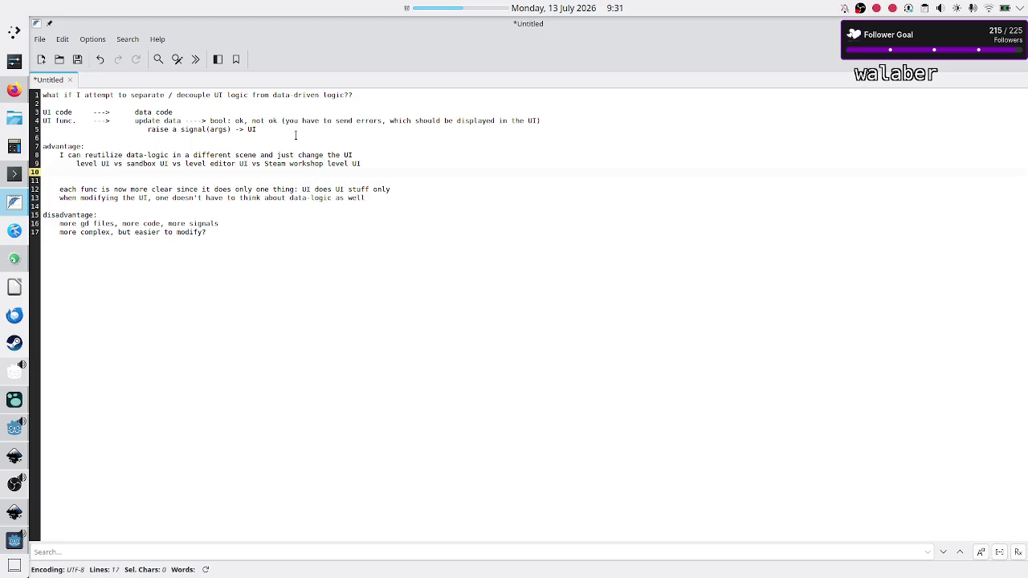
text(there are)
text( a lot of compo)
key(BackSpace)
key(BackSpace)
key(BackSpace)
text(shared components)
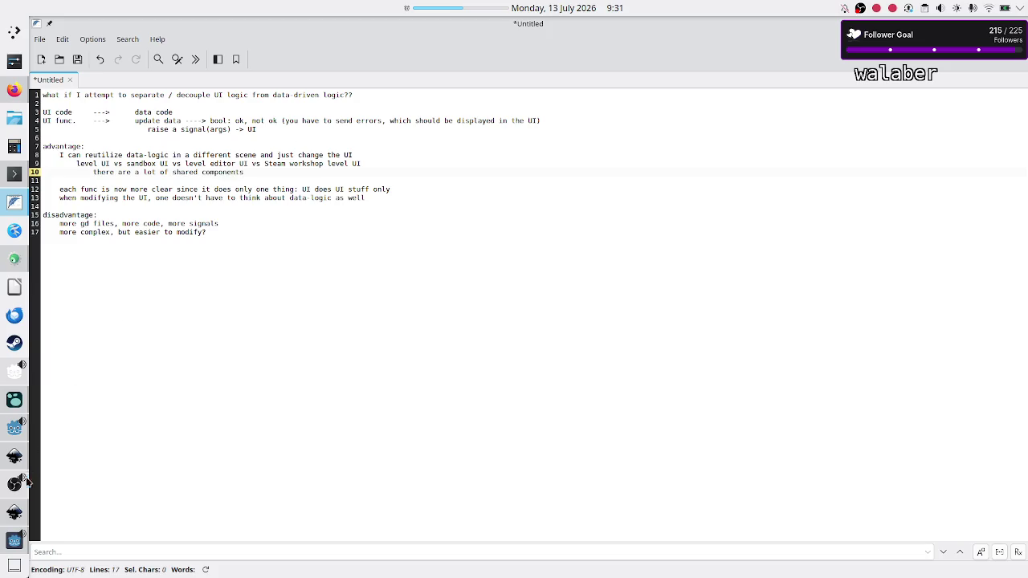
click(16, 462)
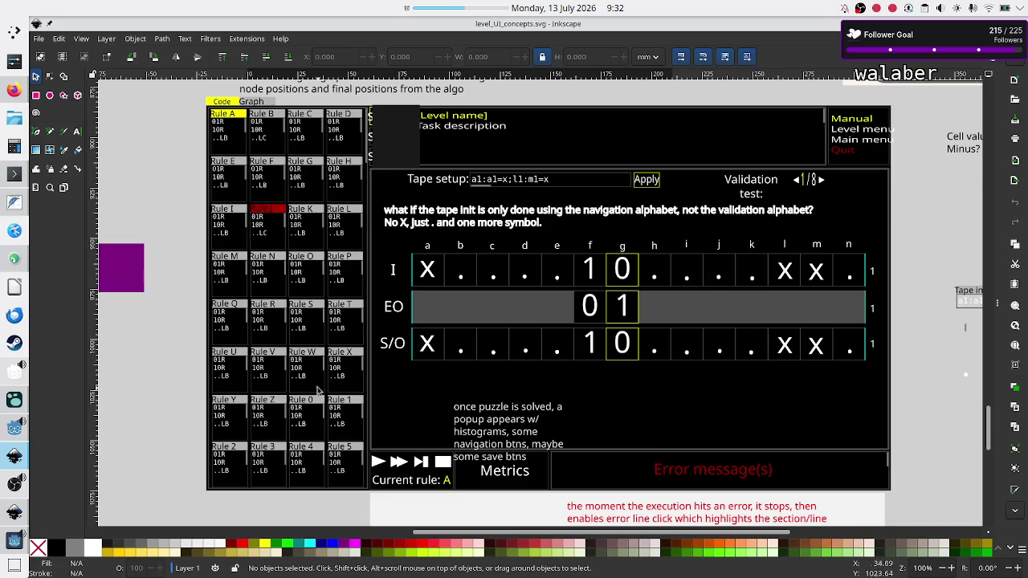
Open Level.gd, collapse the Output panel, and scroll up to get_execution_UI_dependencies
click(13, 429)
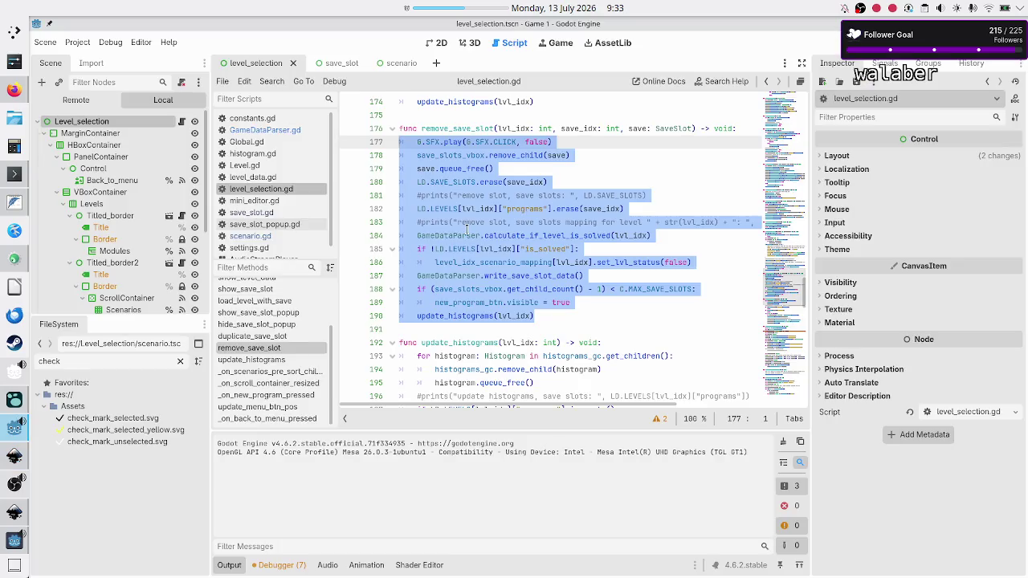
click(467, 233)
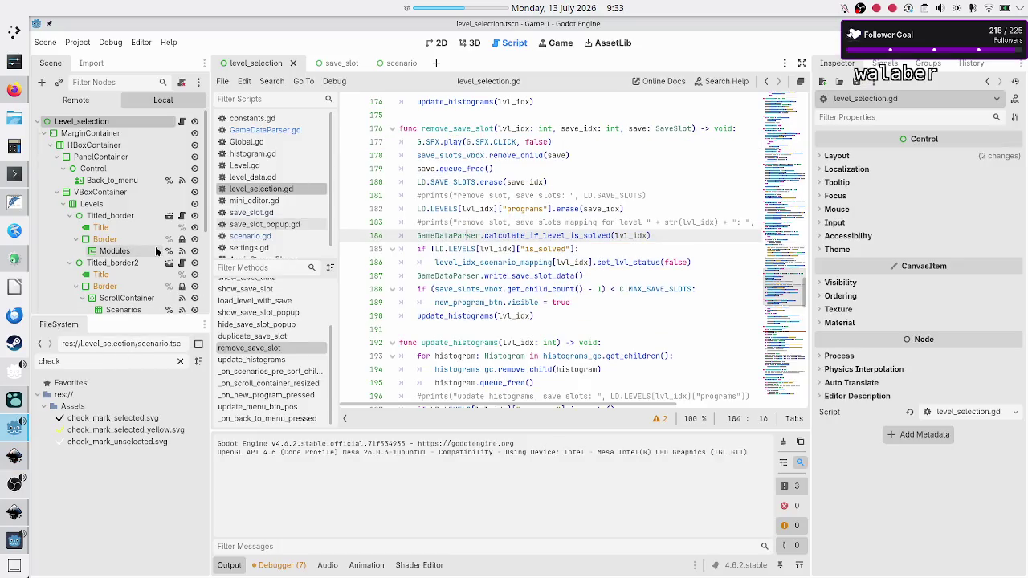
click(258, 167)
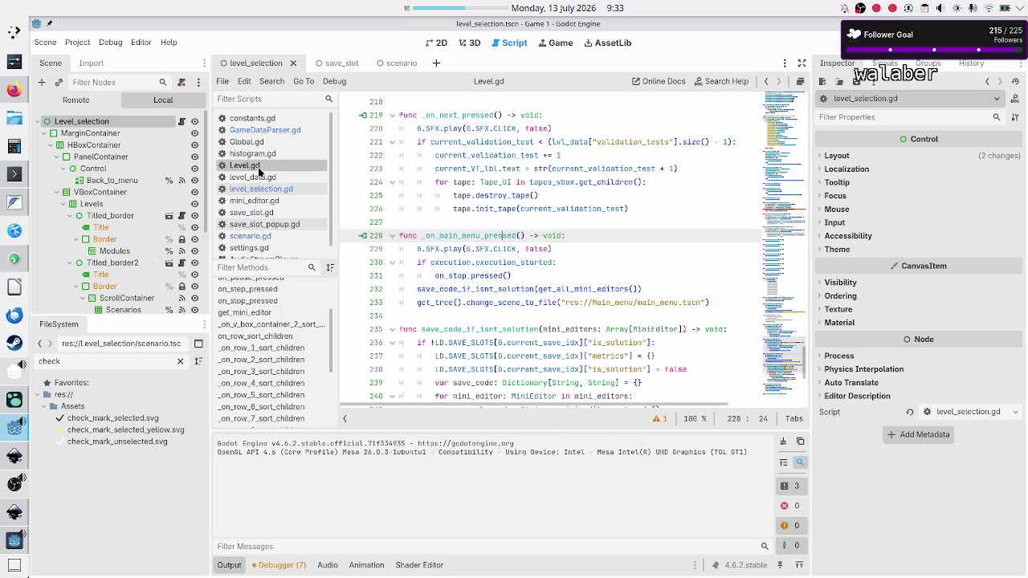
click(228, 565)
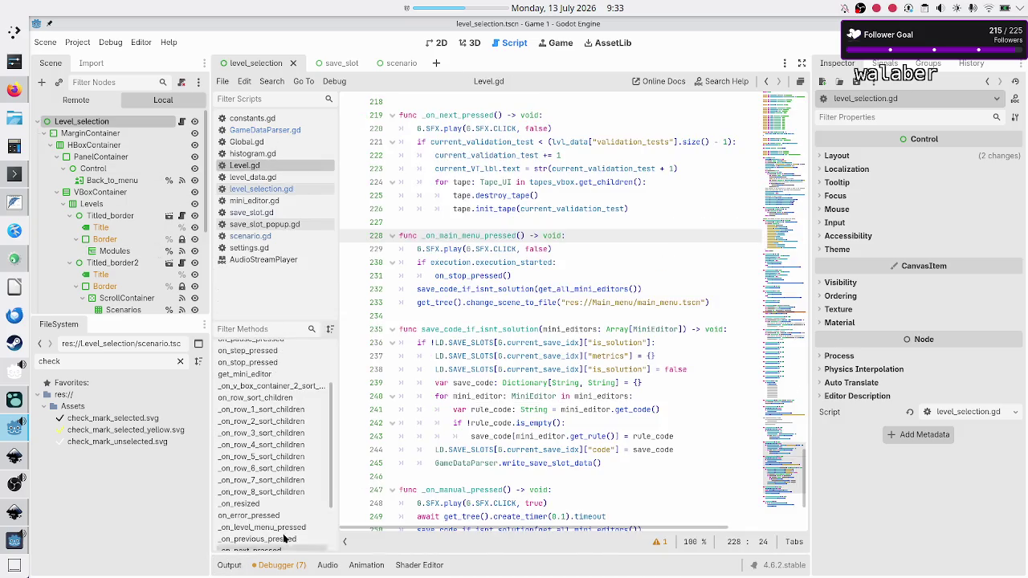
scroll(590, 323, down, 4)
scroll(590, 324, up, 10)
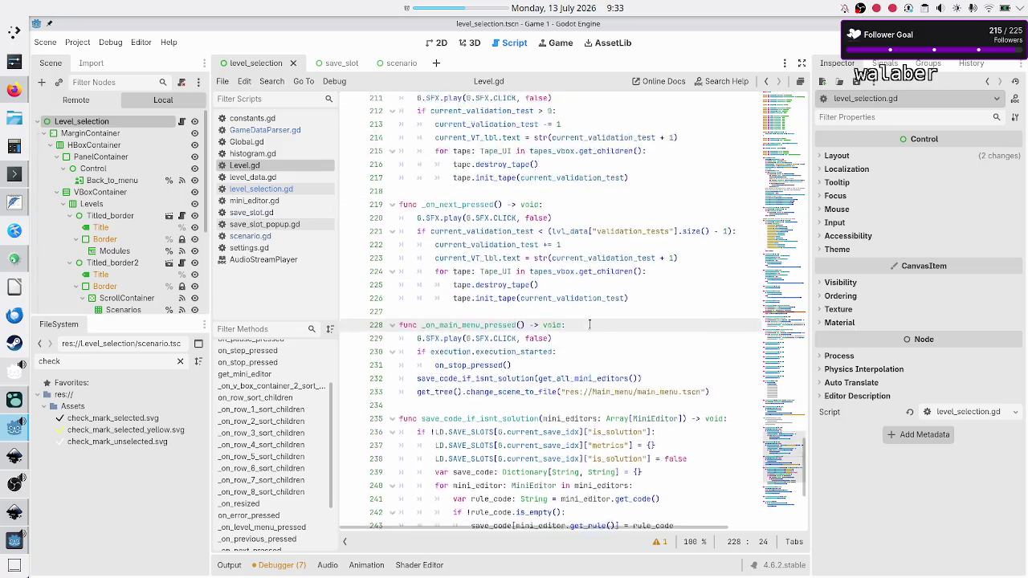
scroll(590, 324, up, 10)
scroll(590, 323, up, 1)
scroll(590, 324, up, 10)
scroll(590, 324, up, 7)
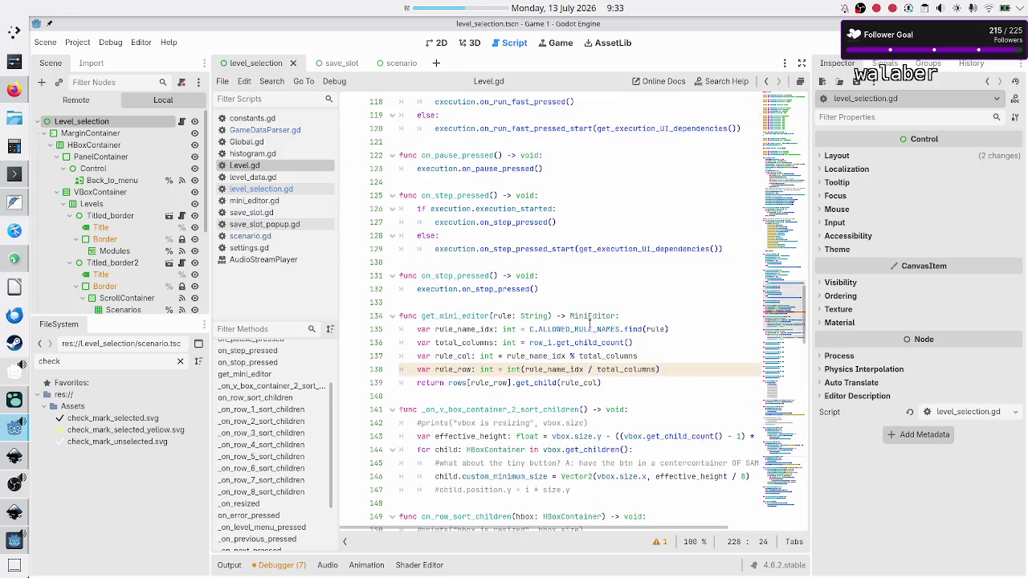
scroll(590, 323, up, 5)
scroll(590, 324, up, 5)
scroll(590, 323, up, 3)
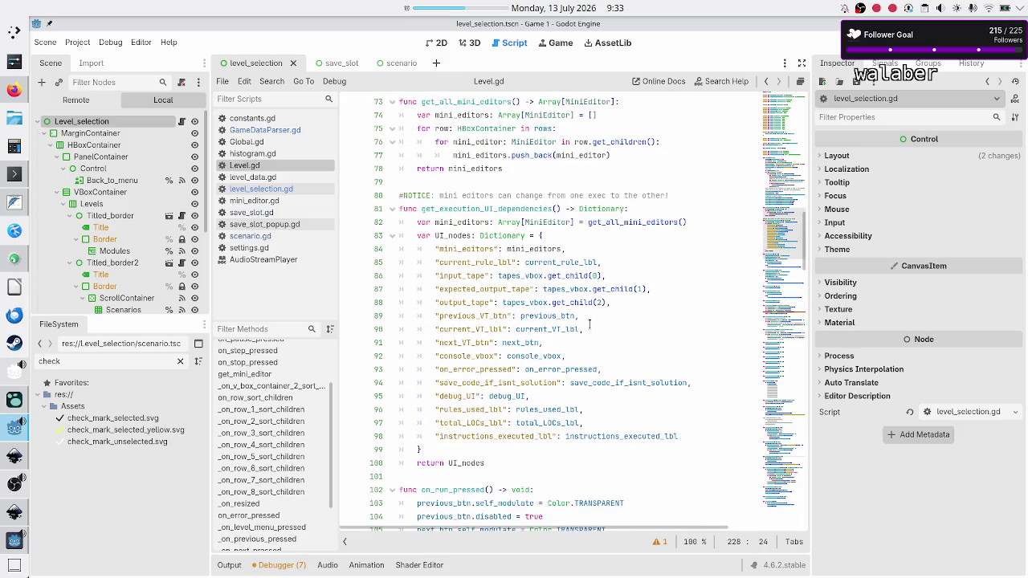
scroll(590, 323, up, 4)
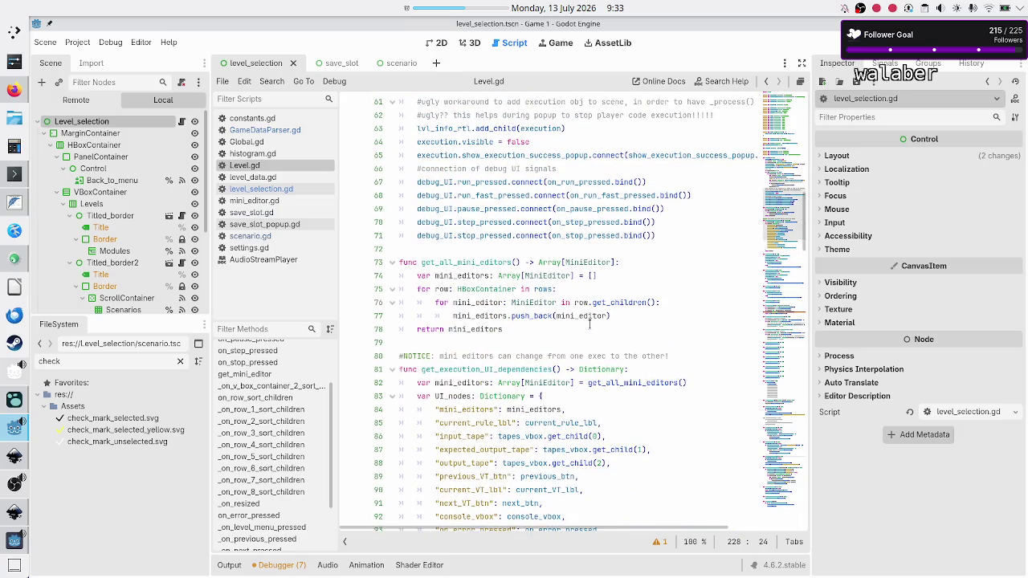
Compare the Level.gd code against the level UI concept mockup
key(alt+Tab)
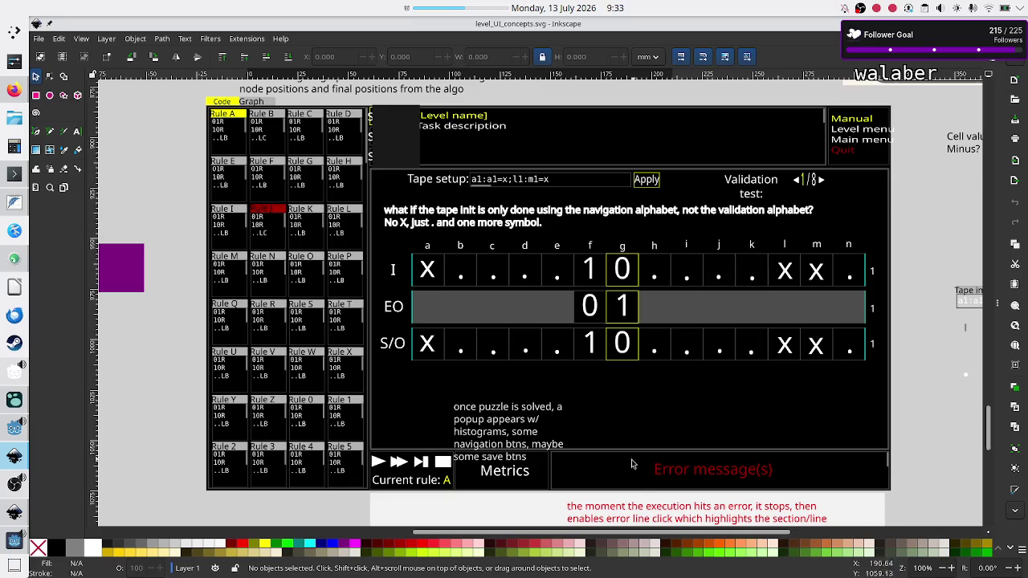
key(alt+Tab)
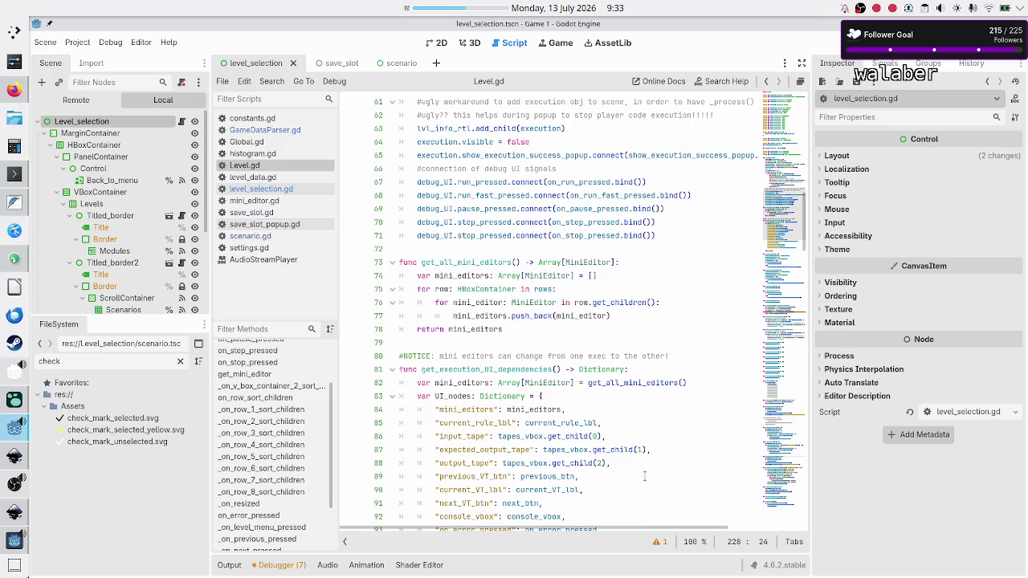
key(alt+Tab)
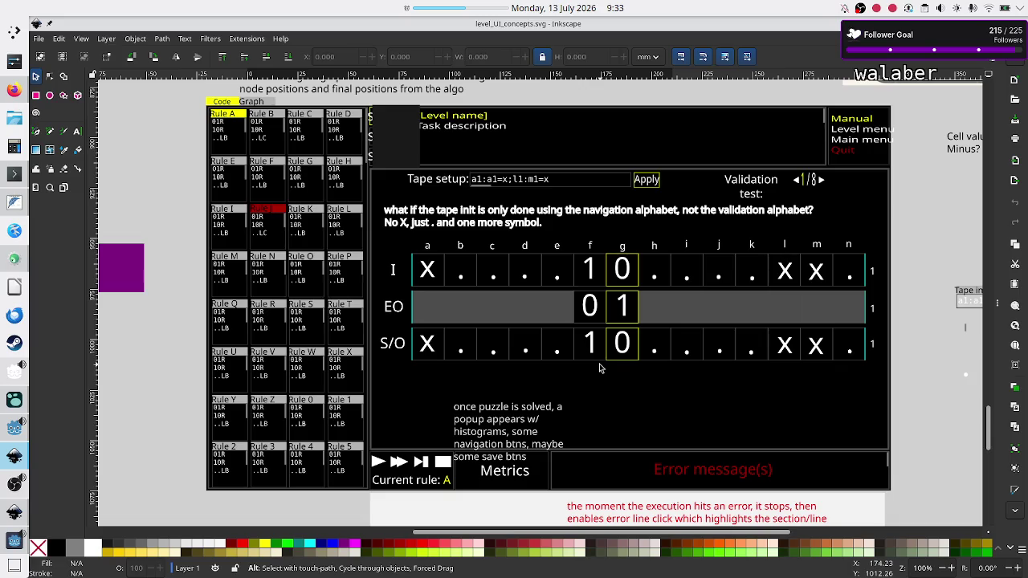
key(alt+Tab)
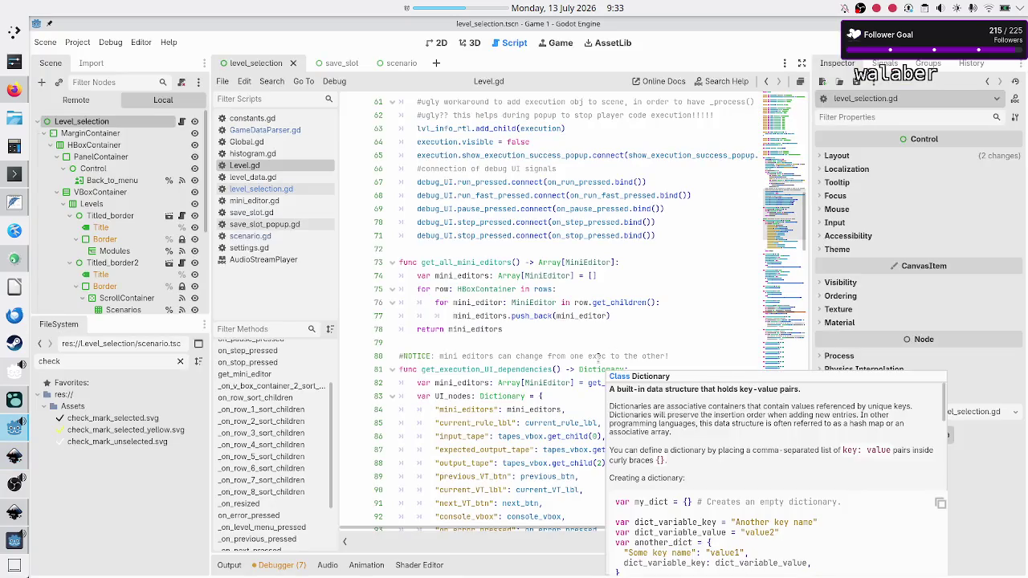
click(623, 343)
scroll(623, 344, up, 8)
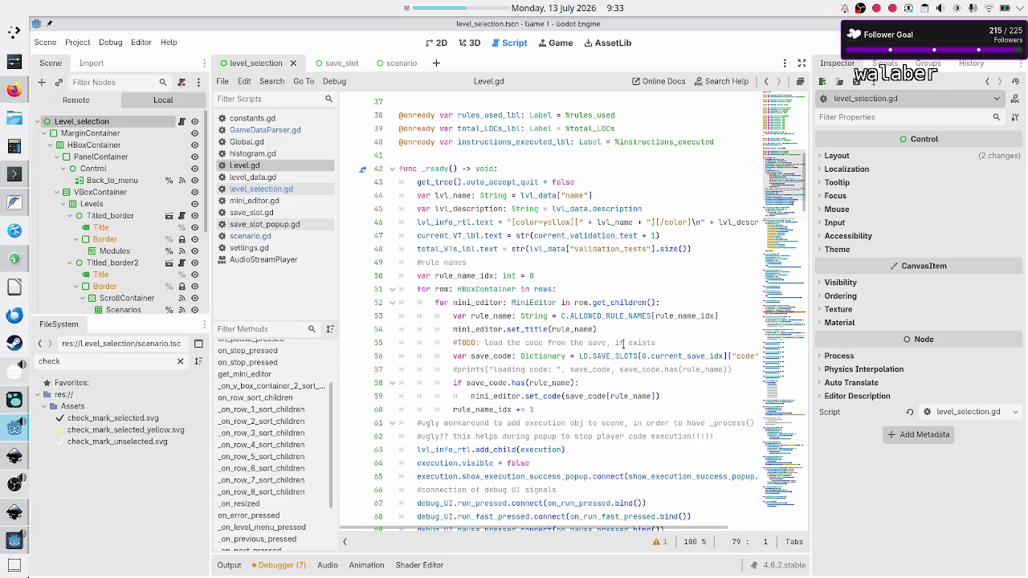
scroll(679, 283, down, 5)
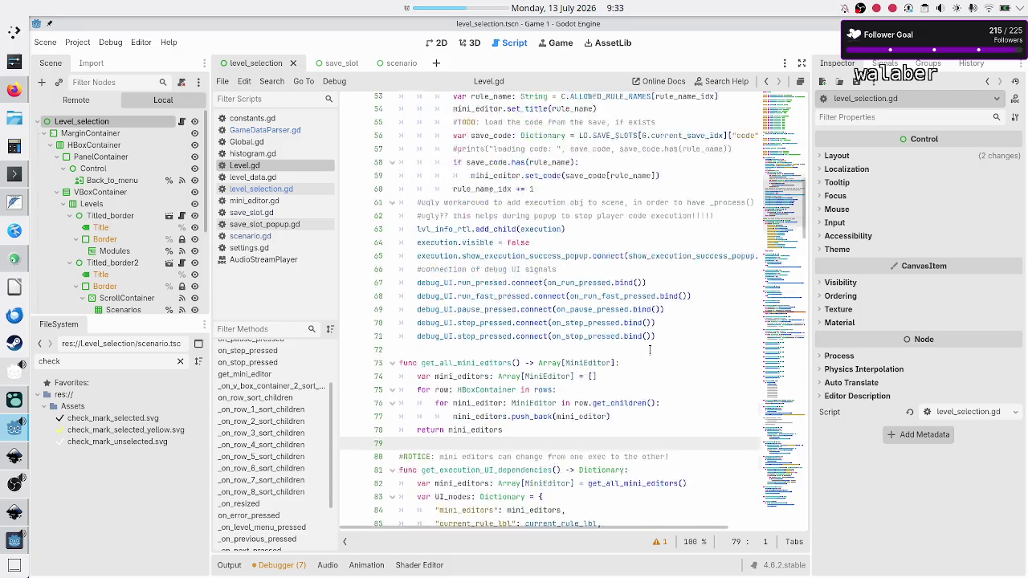
scroll(666, 289, down, 3)
scroll(658, 321, down, 1)
scroll(649, 349, down, 4)
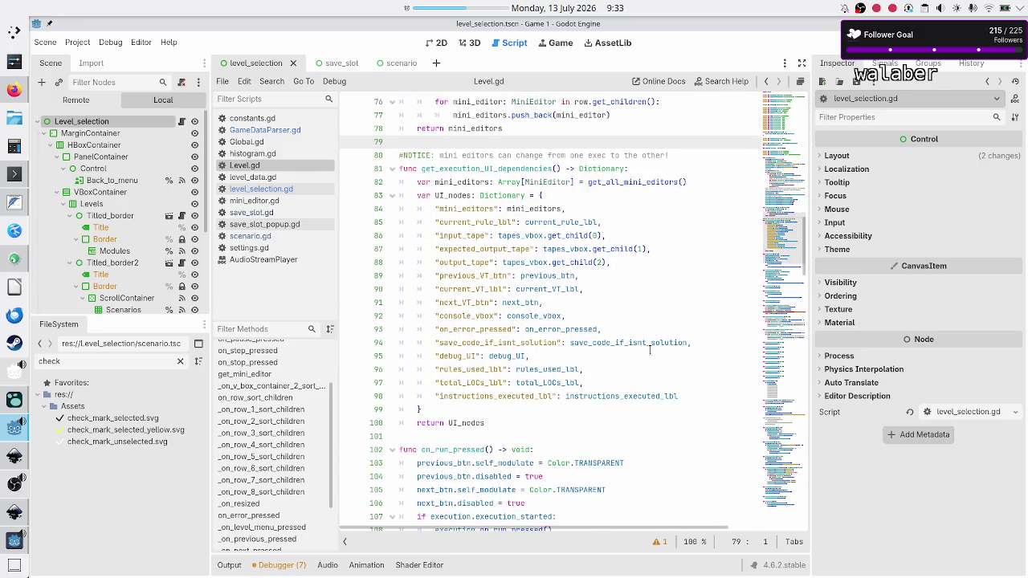
scroll(650, 349, down, 4)
scroll(649, 349, down, 4)
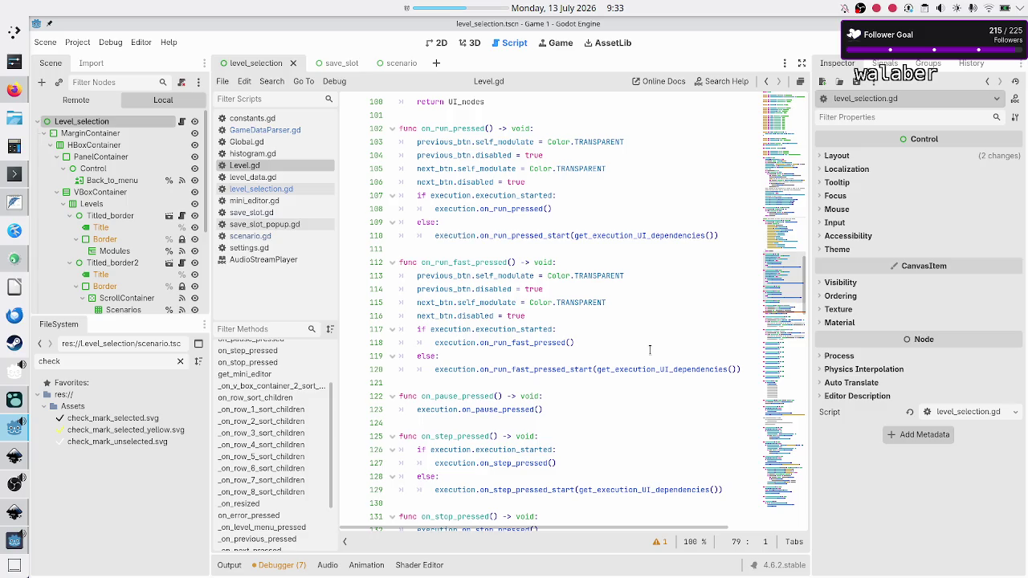
scroll(615, 301, down, 3)
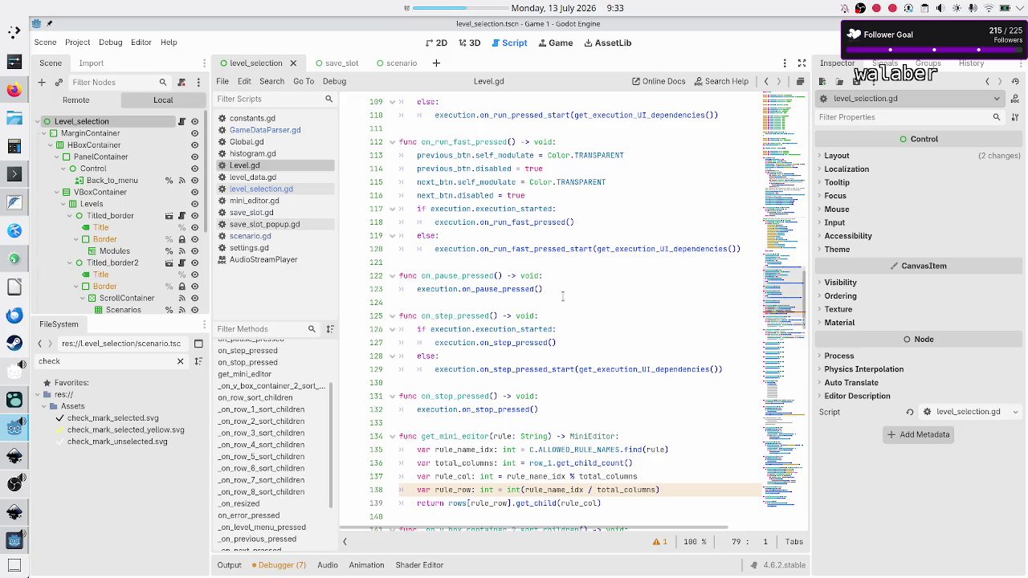
scroll(570, 354, down, 2)
scroll(570, 353, down, 2)
scroll(570, 354, down, 5)
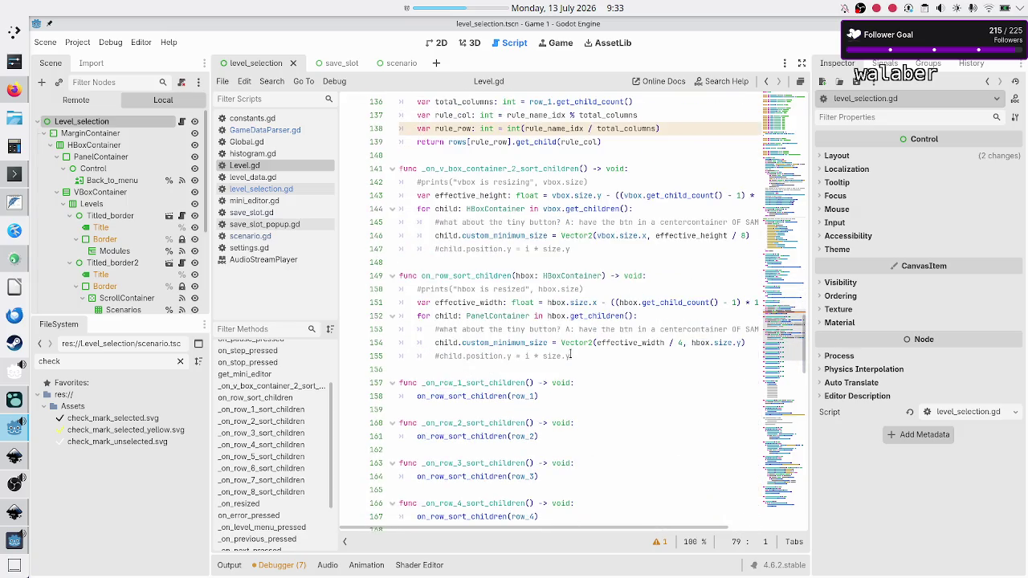
key(alt+Tab)
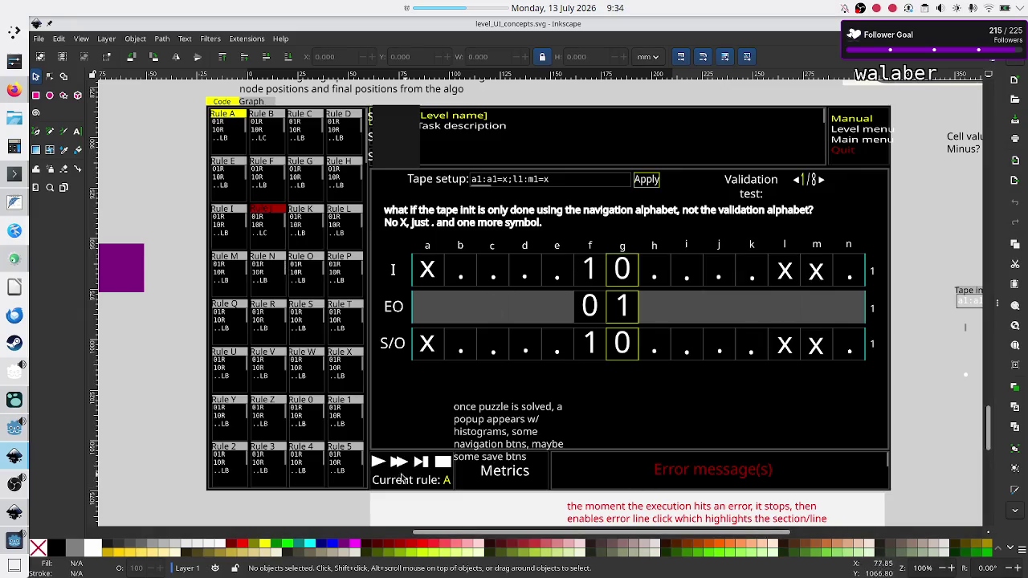
key(alt+Tab)
click(598, 369)
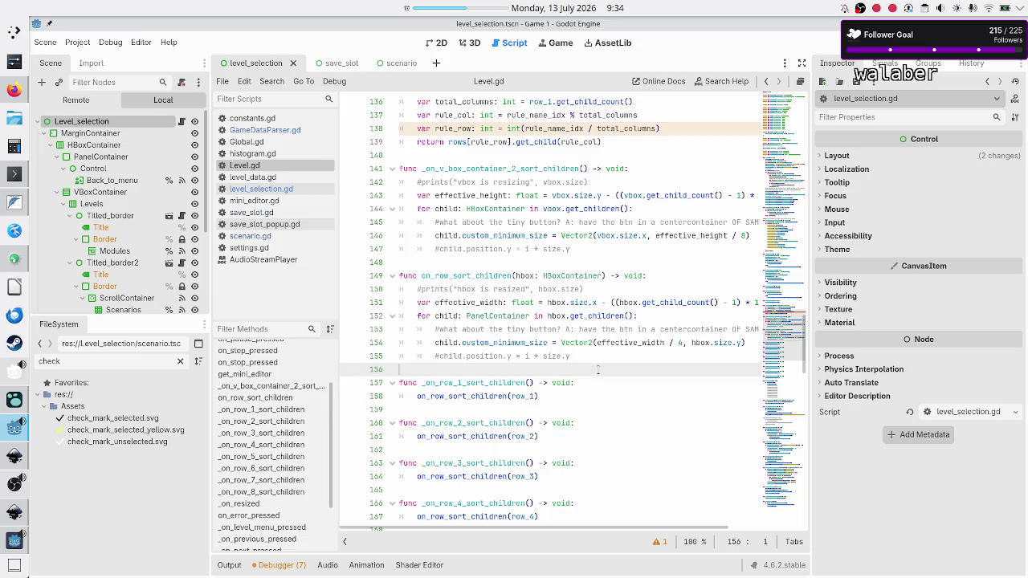
scroll(561, 303, up, 8)
scroll(560, 303, up, 7)
scroll(560, 303, up, 5)
scroll(561, 303, up, 1)
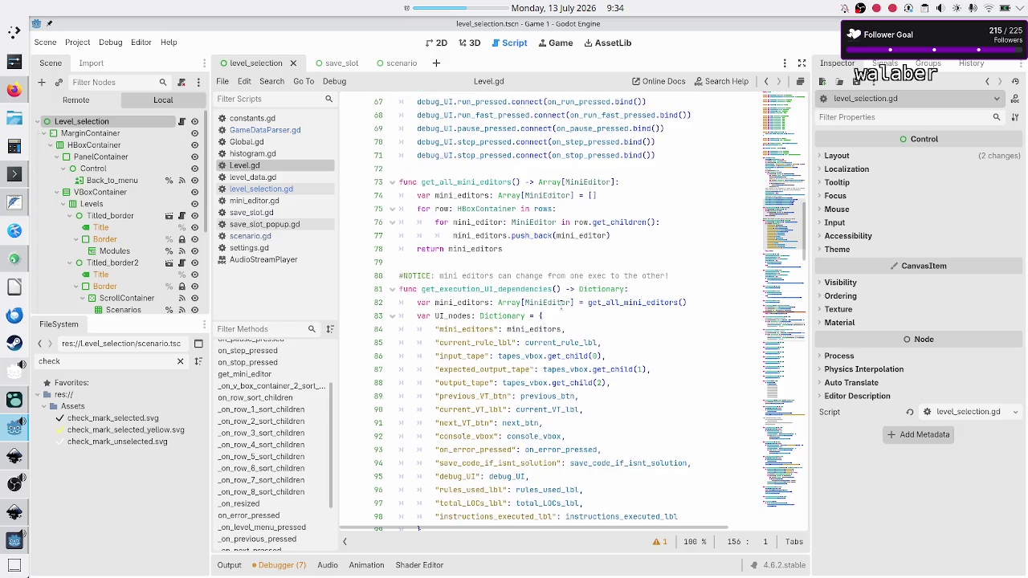
scroll(562, 303, up, 1)
scroll(562, 304, up, 3)
scroll(562, 303, up, 3)
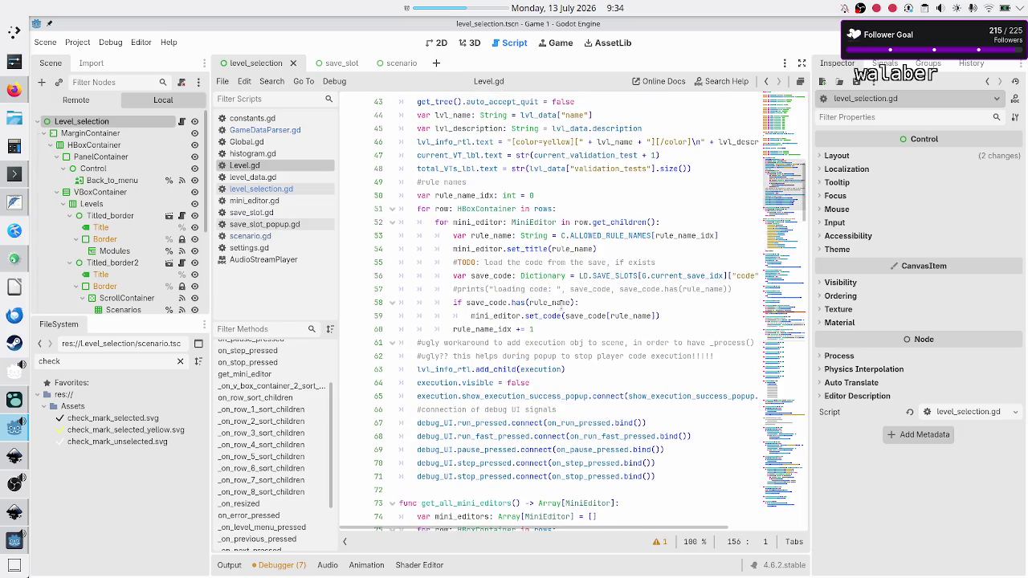
scroll(560, 303, up, 6)
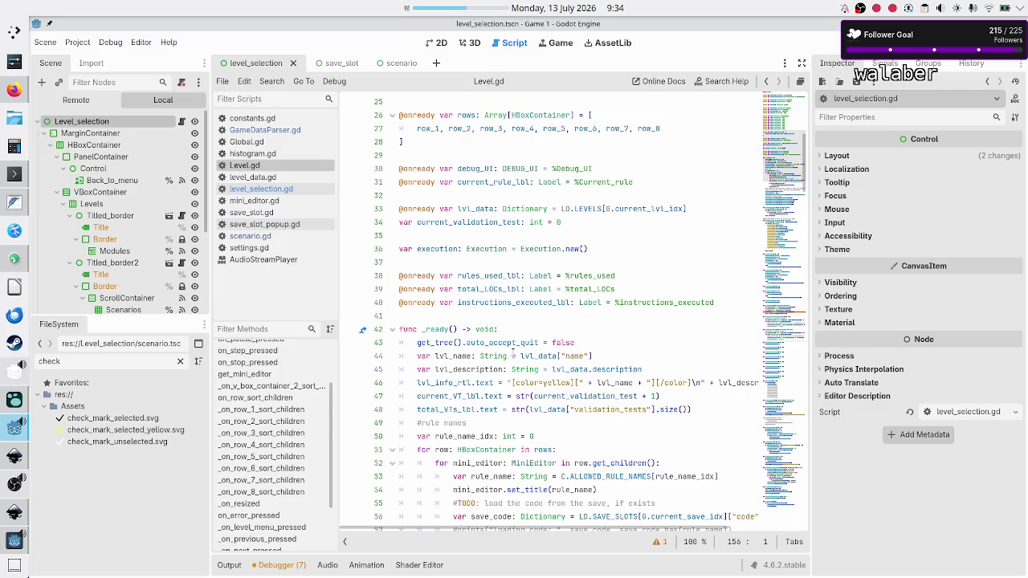
scroll(512, 382, down, 9)
scroll(512, 382, down, 5)
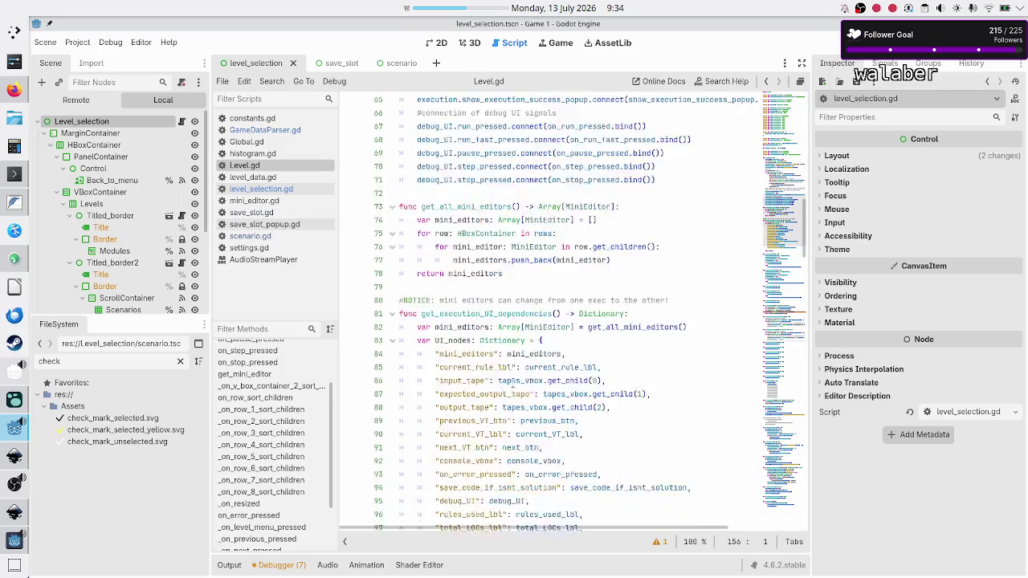
scroll(512, 382, down, 11)
scroll(512, 382, down, 13)
scroll(513, 382, down, 2)
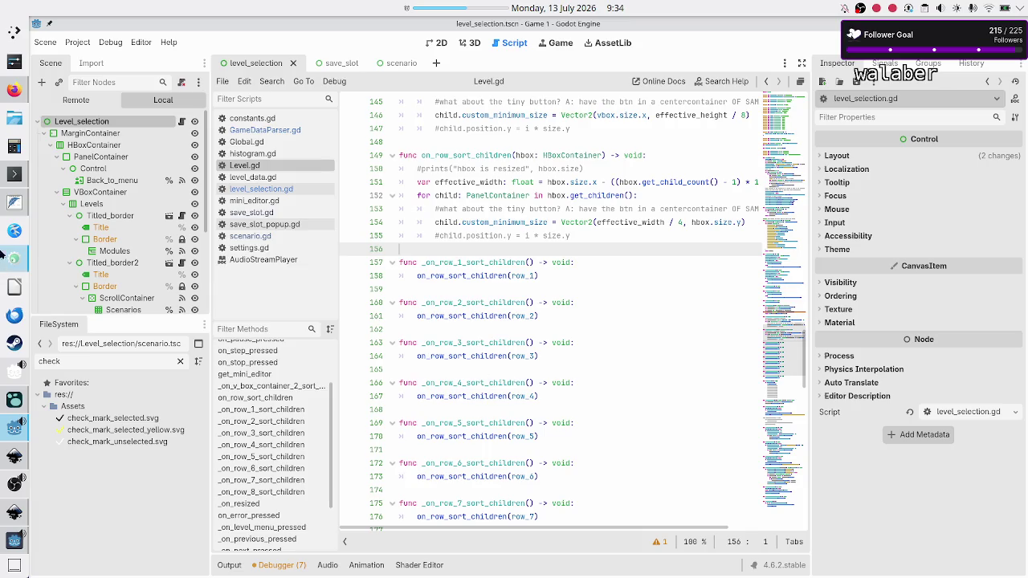
click(14, 202)
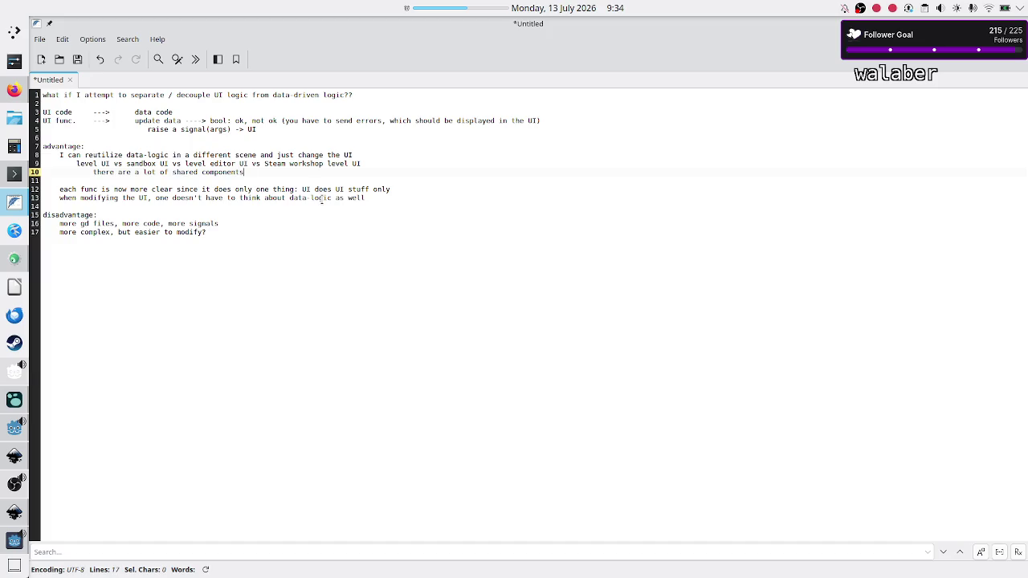
Extend line 10: shared components can't easily be reused since their behavior is tied to the level UI
text(but now can't easily be)
text( reused because w)
text(hat the component does is tied to how it's shown in the U)
key(BackSpace)
key(BackSpace)
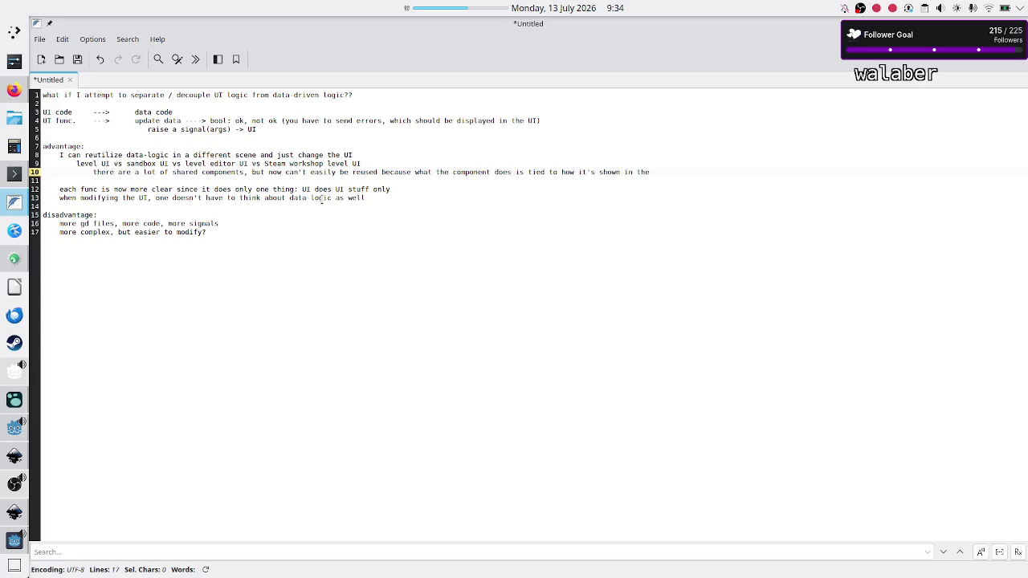
text( level UI)
Add a line: just implement the sandbox UI and connect it to the shared data-driven components
key(Return)
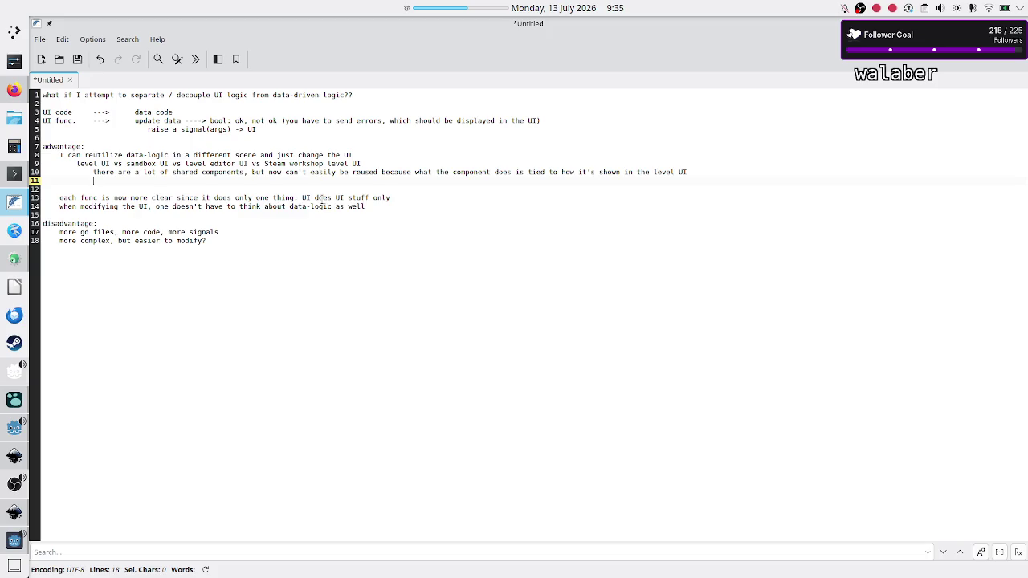
text(all)
text( need to do is implement the sandbox UI)
text(nd th)
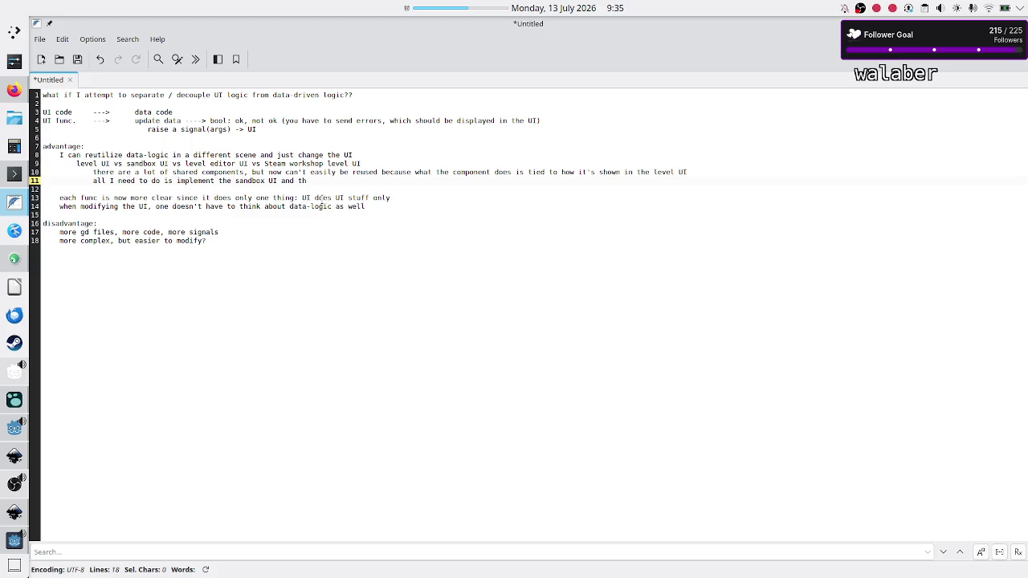
text(then connec)
text(t to theshared component)
text(data-)
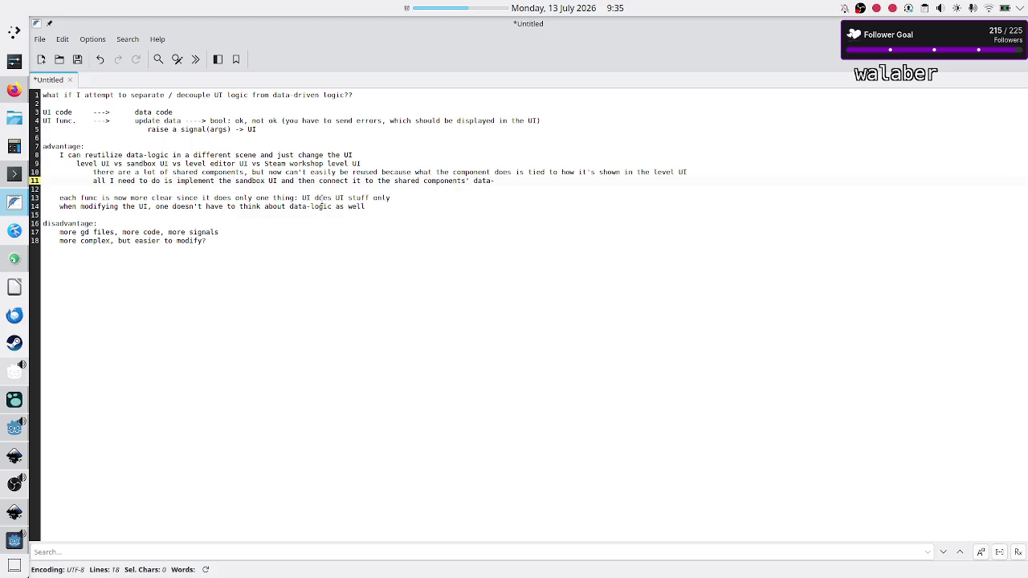
text(driven logic)
drag(84, 113, 42, 112)
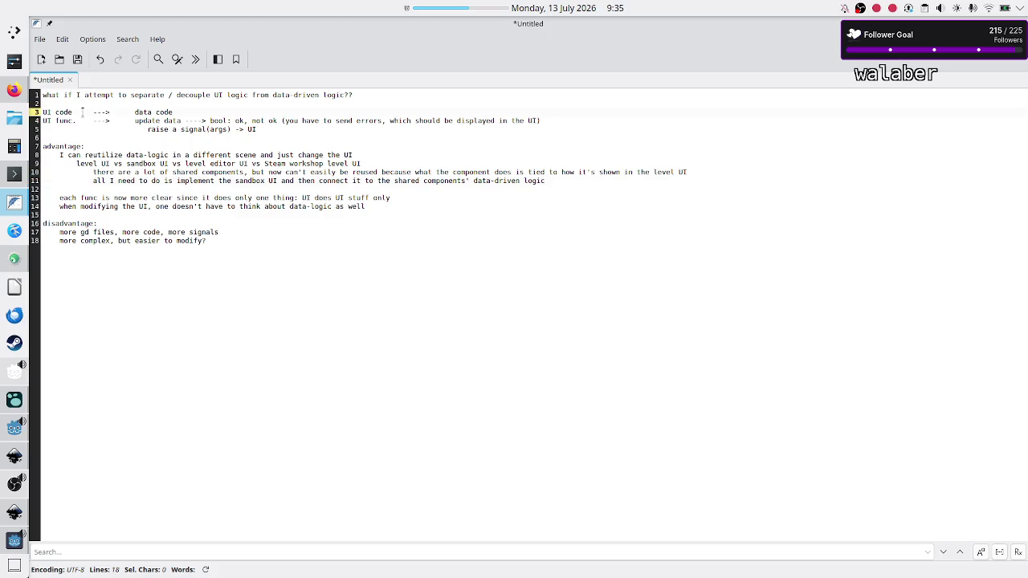
shift+click(174, 112)
key(alt+Tab)
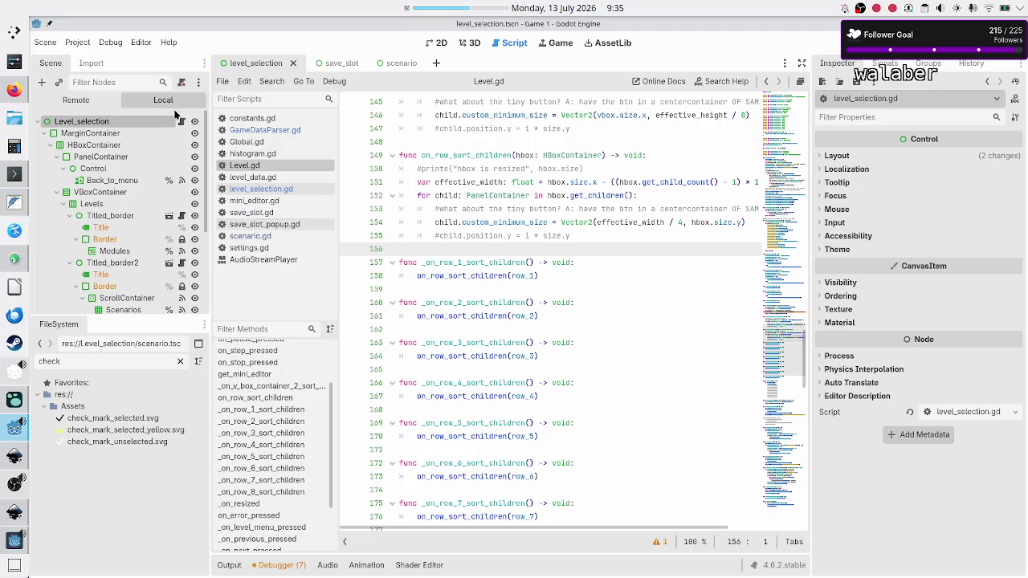
Bring the Game 1 (DEBUG) window forward and open the Navigation level's Test sol. program
click(14, 540)
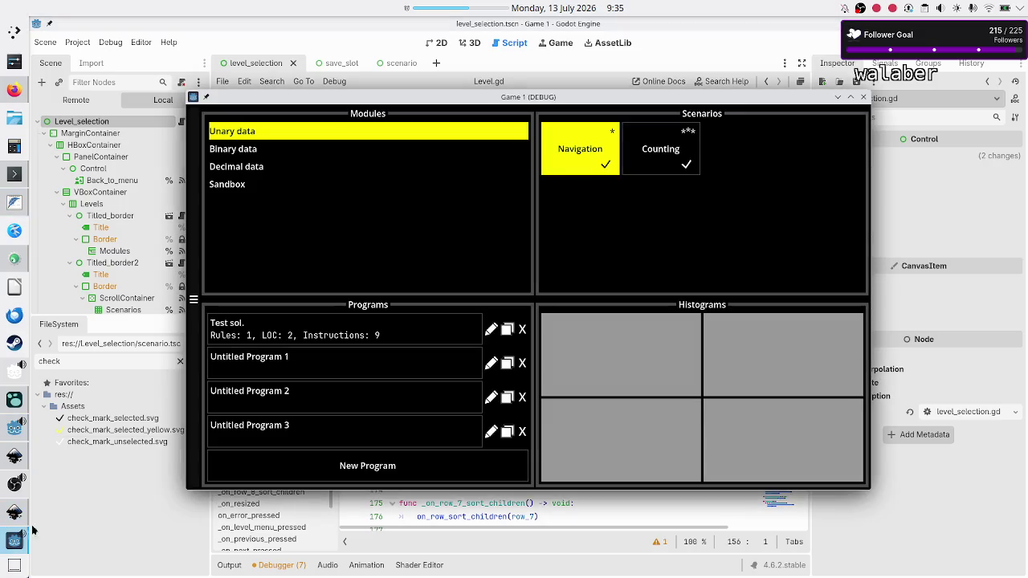
click(337, 332)
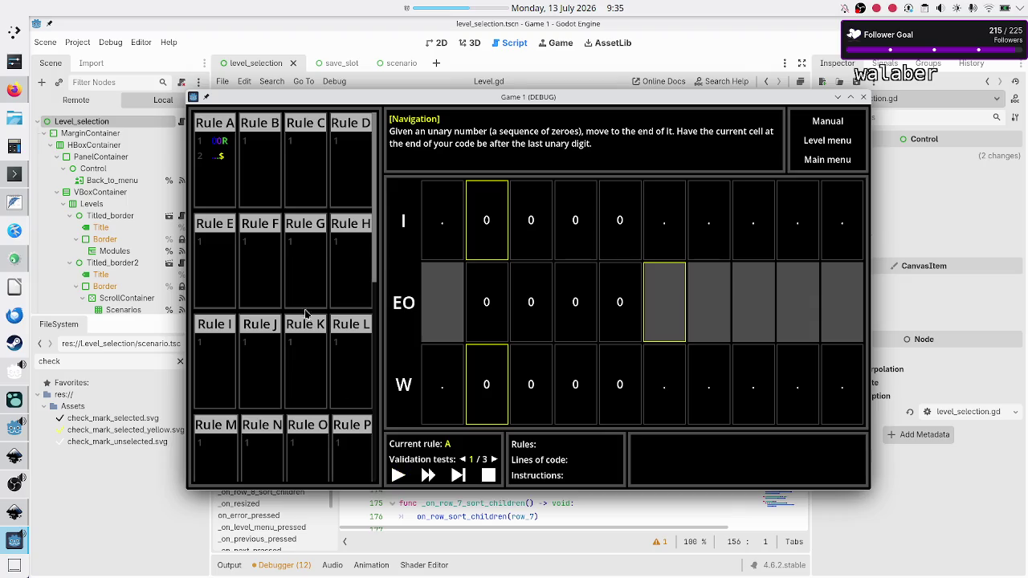
click(257, 159)
Type test characters into Rule B, focus Rule A, then close the running game
text(aesp)
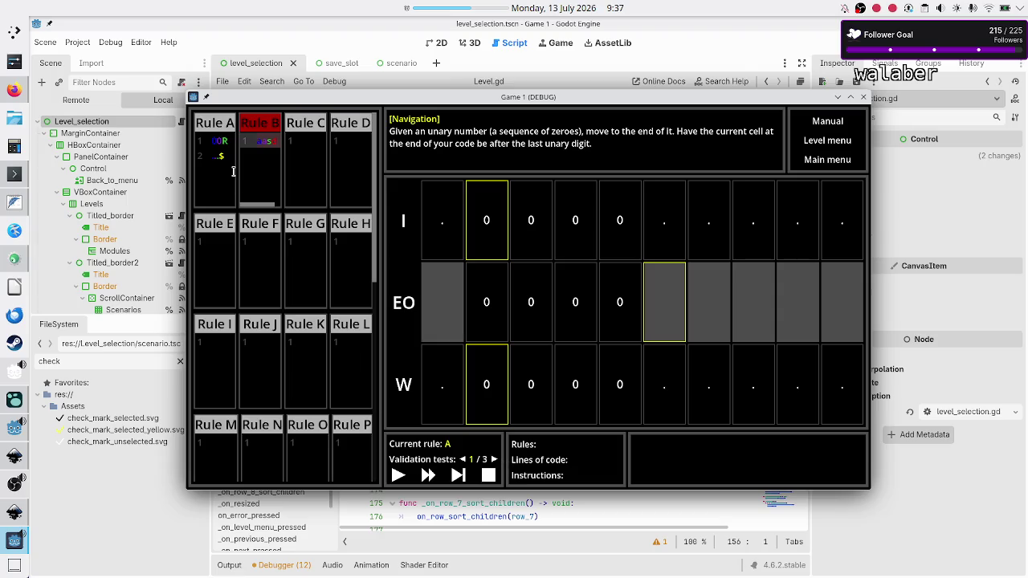
click(213, 141)
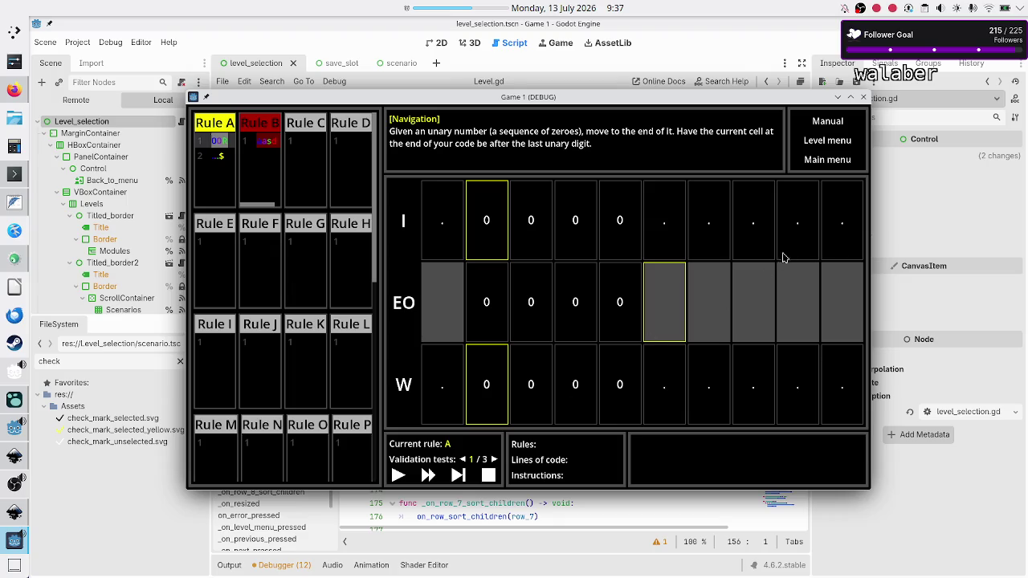
click(863, 97)
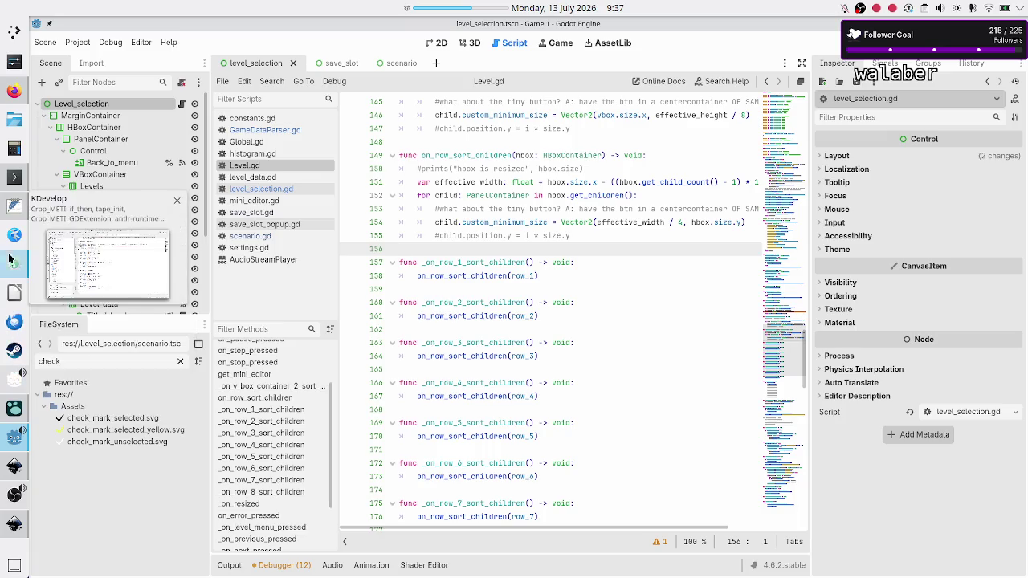
click(12, 210)
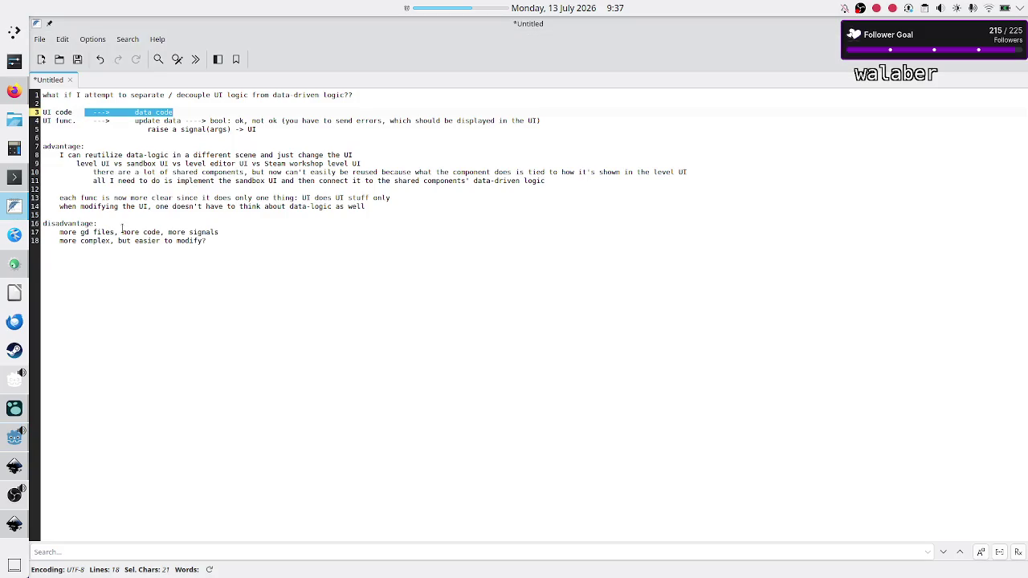
Review the notes, selecting words on line 17 and the advantage lines 8–11
drag(92, 232, 114, 232)
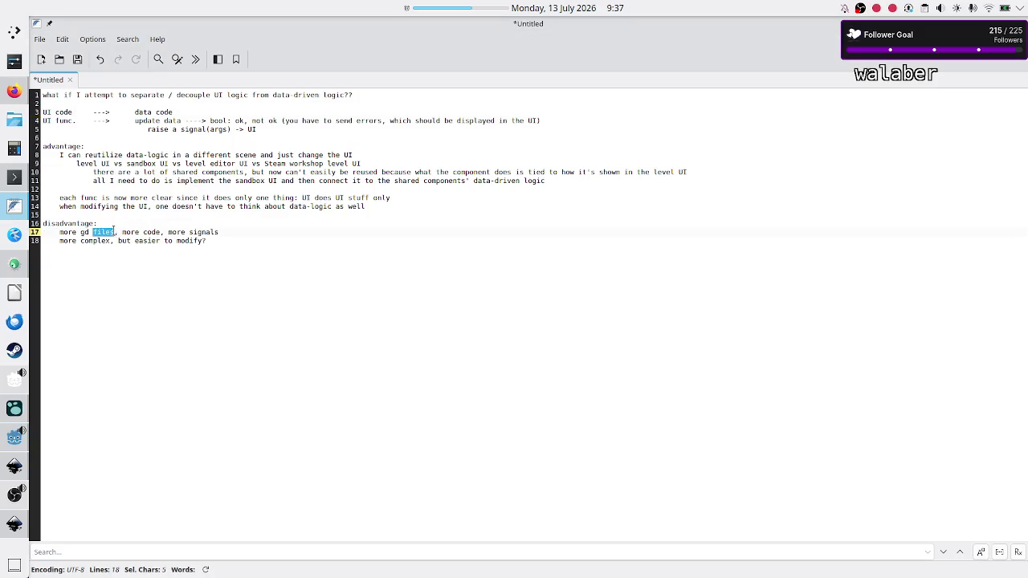
double_click(144, 232)
double_click(193, 232)
click(62, 155)
mouse_move(62, 155)
mouse_down()
mouse_move(350, 182)
mouse_move(546, 182)
mouse_up()
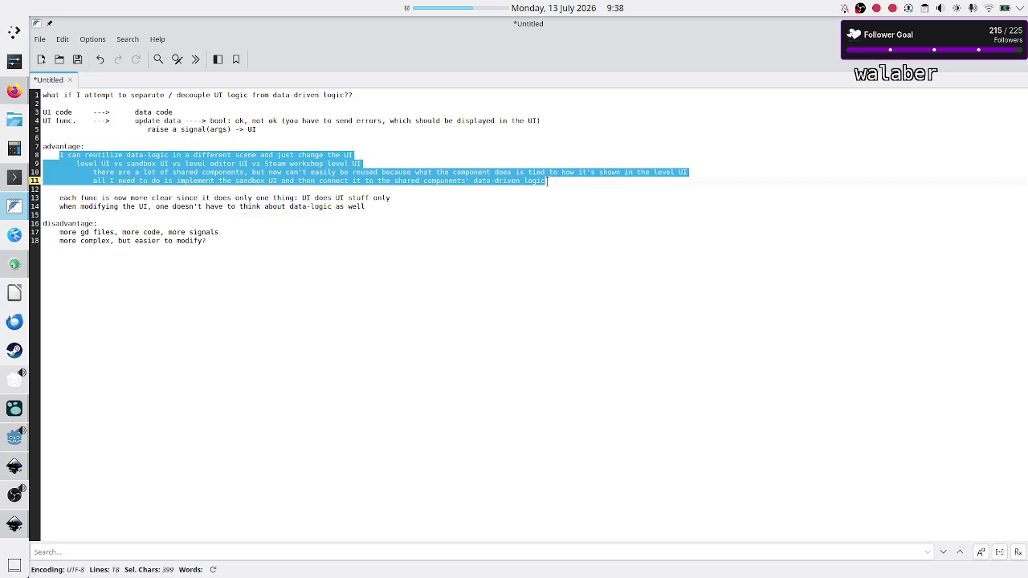
key(Down)
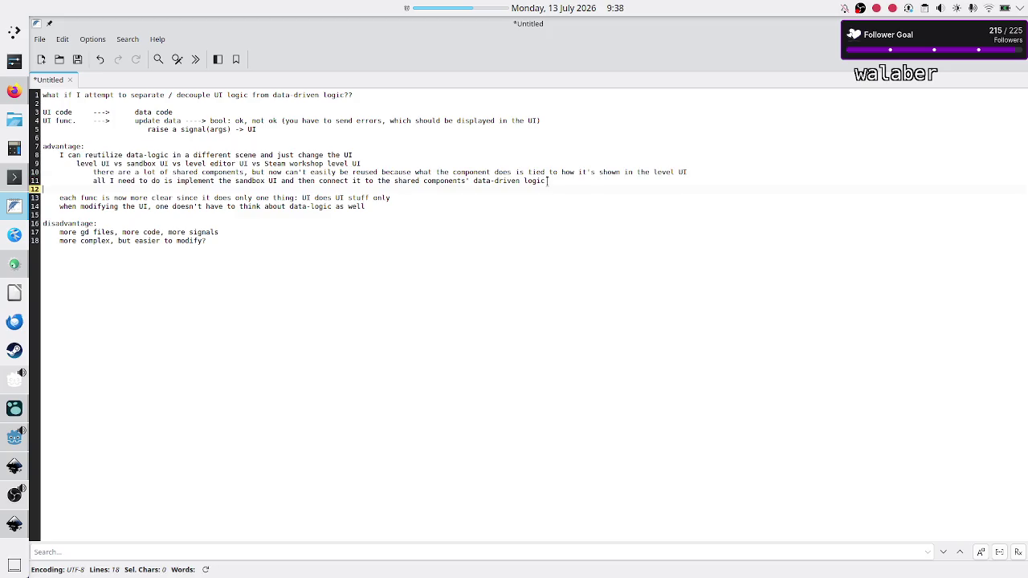
Add line 19: 'take me more time: first to uncouple existing "mess", and write the new funcs'
key(Down)
key(Down)
key(Down)
key(Down)
key(Down)
key(Down)
key(Return)
text(ore)
key(BackSpace)
key(BackSpace)
key(BackSpace)
text(take moe)
key(BackSpace)
key(BackSpace)
key(BackSpace)
text(e more time:)
text( first to )
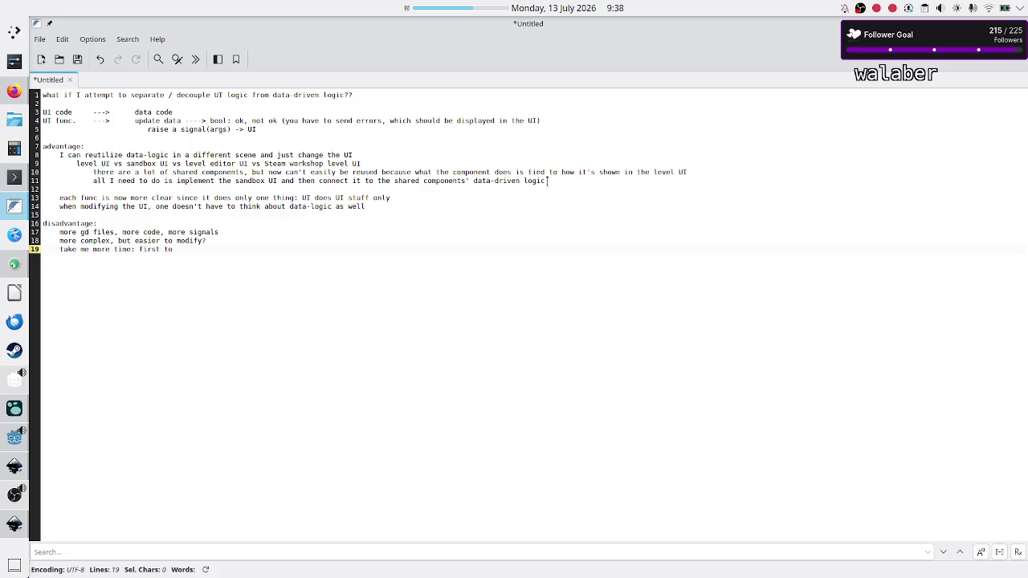
text(uncouple existing mess")
key(ctrl+Left)
key(ctrl+Left)
text(")
key(End)
text(and )
text(write the new)
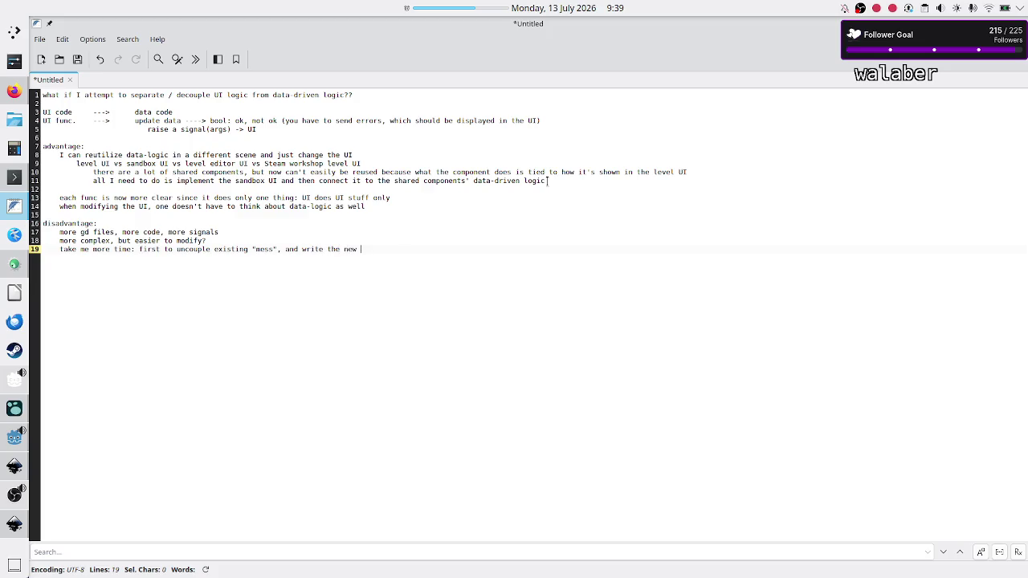
text( funcs)
Select the full text of the new disadvantage line 19
key(Home)
key(shift+End)
key(shift+Left)
key(shift+Right)
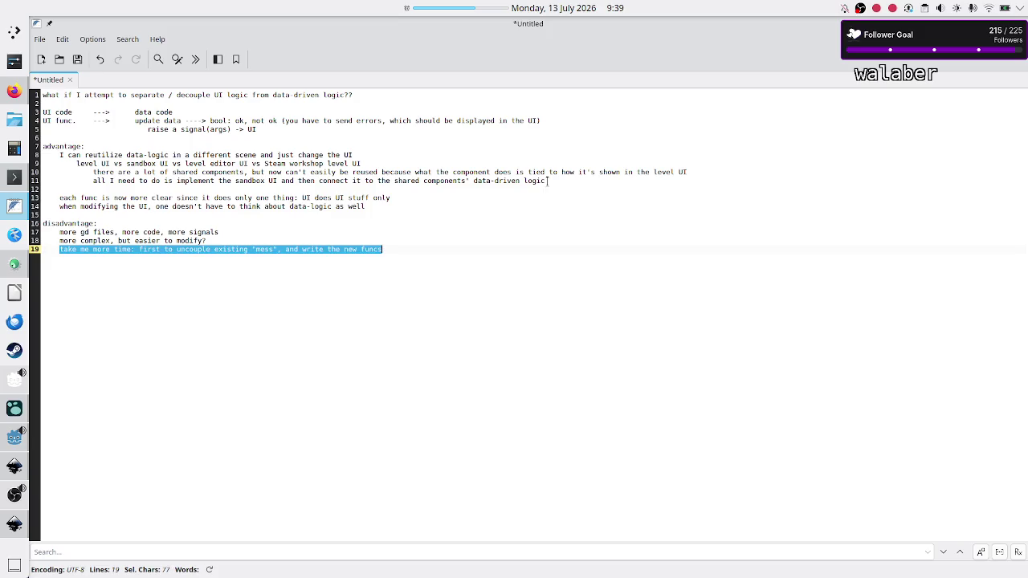